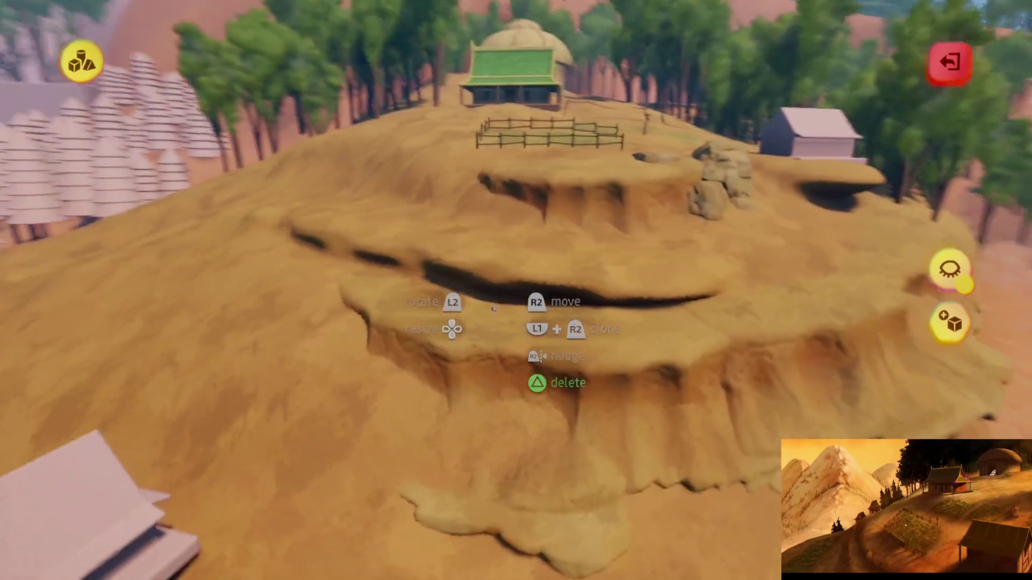
# Leave sculpting to view the whole terraced hilltop with the green-roofed hut
pyautogui.press('Escape')
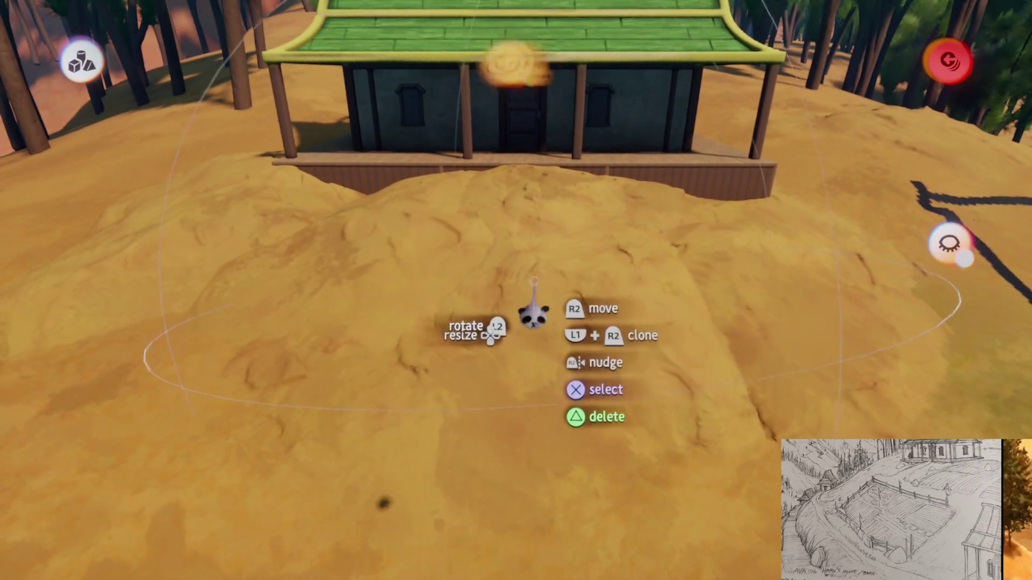
# Enlarge the clay mound in front of the hut to about 204% and shift it toward the hut
pyautogui.press('Escape')
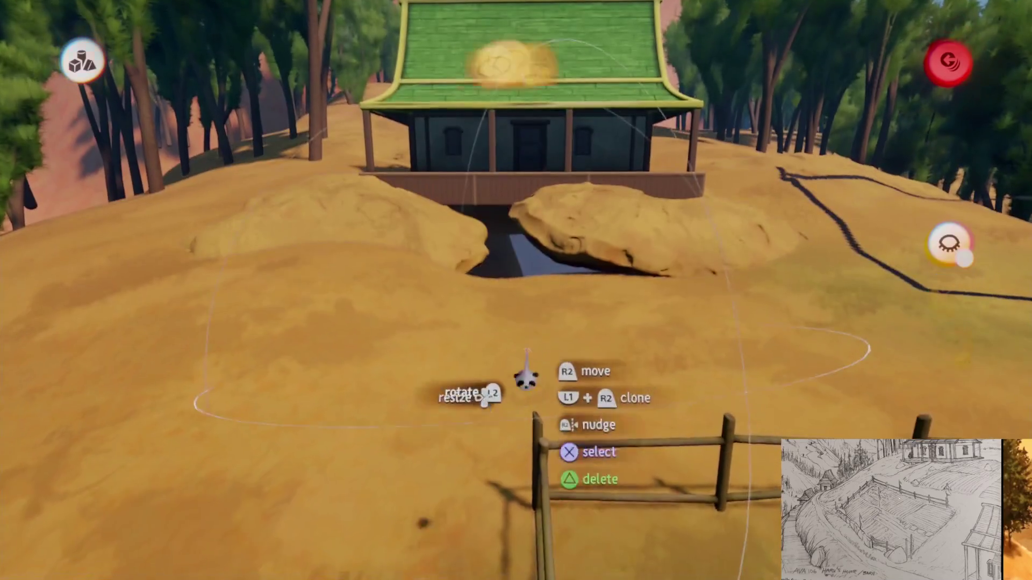
pyautogui.click(525, 379)
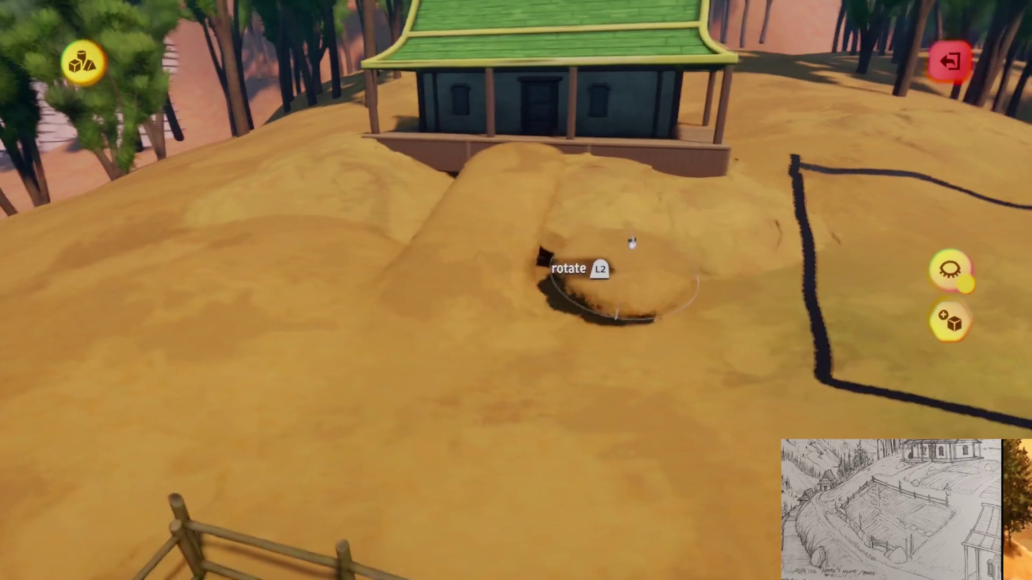
pyautogui.moveTo(632, 243)
pyautogui.mouseDown()
pyautogui.moveTo(612, 232)
pyautogui.moveTo(618, 246)
pyautogui.moveTo(626, 237)
pyautogui.mouseUp()
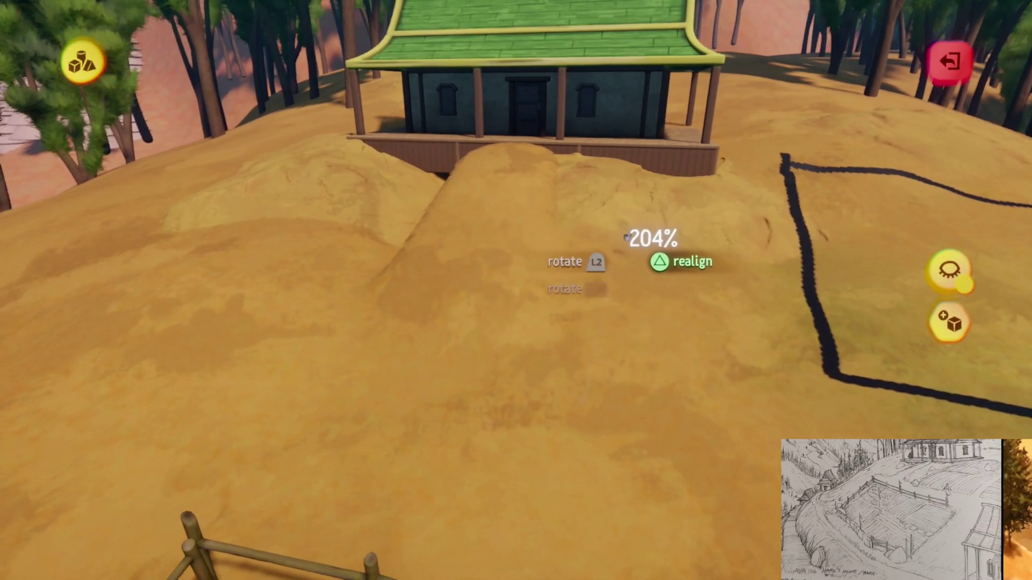
pyautogui.moveTo(614, 301); pyautogui.dragTo(615, 207)
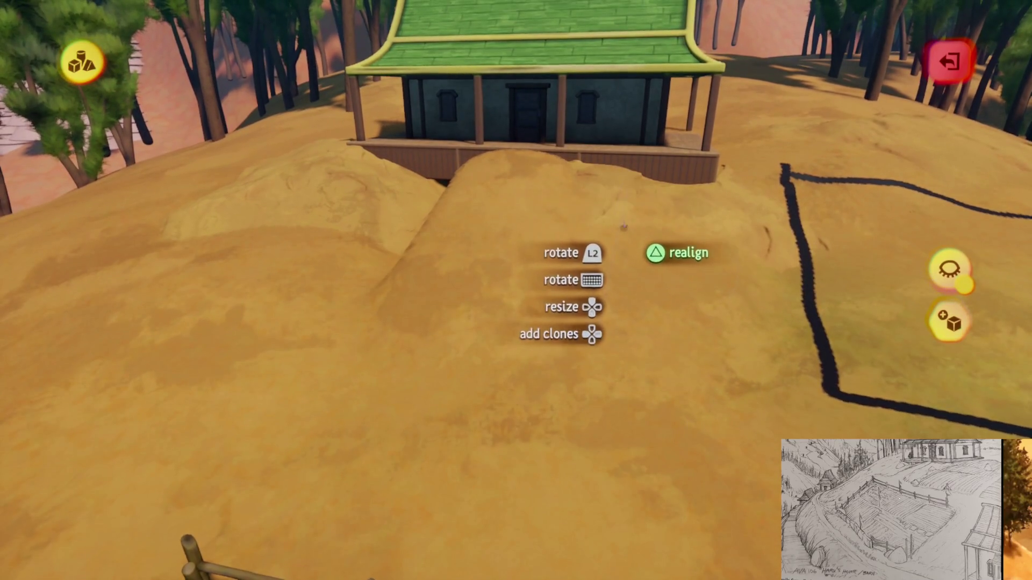
pyautogui.moveTo(624, 279)
pyautogui.mouseDown()
pyautogui.moveTo(597, 231)
pyautogui.moveTo(580, 252)
pyautogui.moveTo(565, 233)
pyautogui.moveTo(599, 229)
pyautogui.moveTo(604, 240)
pyautogui.moveTo(617, 316)
pyautogui.moveTo(589, 307)
pyautogui.moveTo(560, 205)
pyautogui.mouseUp()
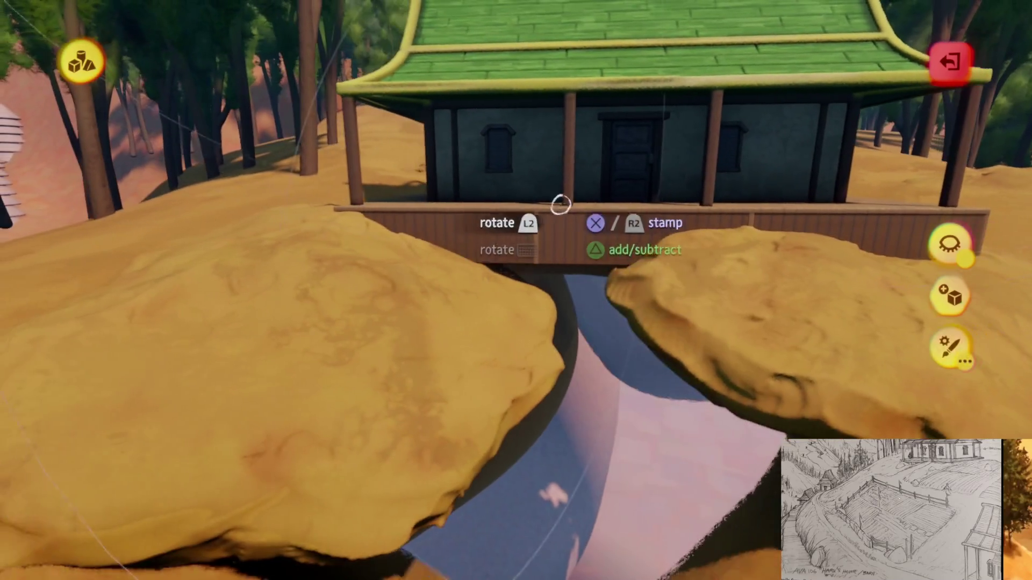
# Stamp clay into the gap between the two porch mounds and adjust its blend in the shape options
pyautogui.click(591, 171)
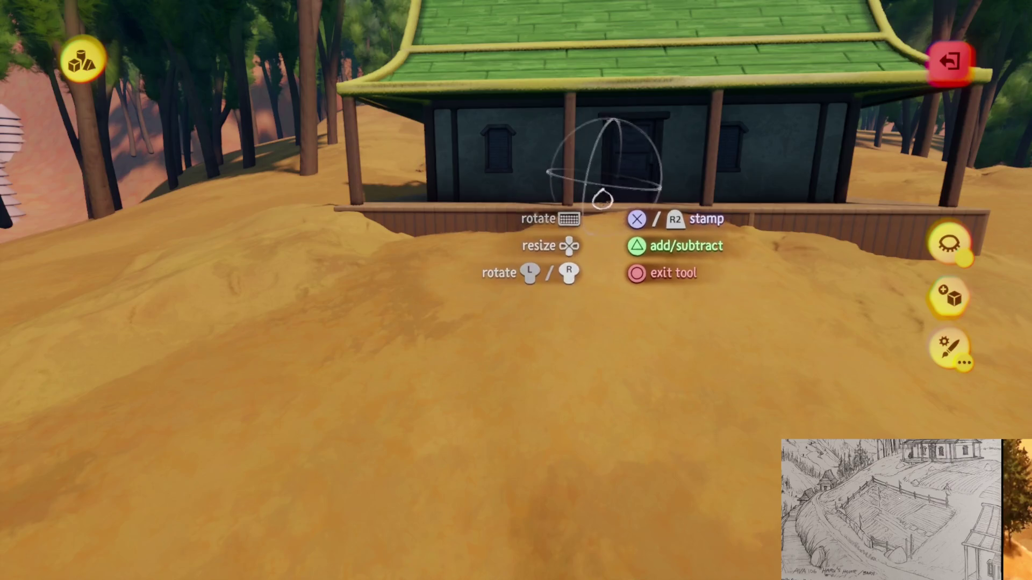
pyautogui.press('Escape')
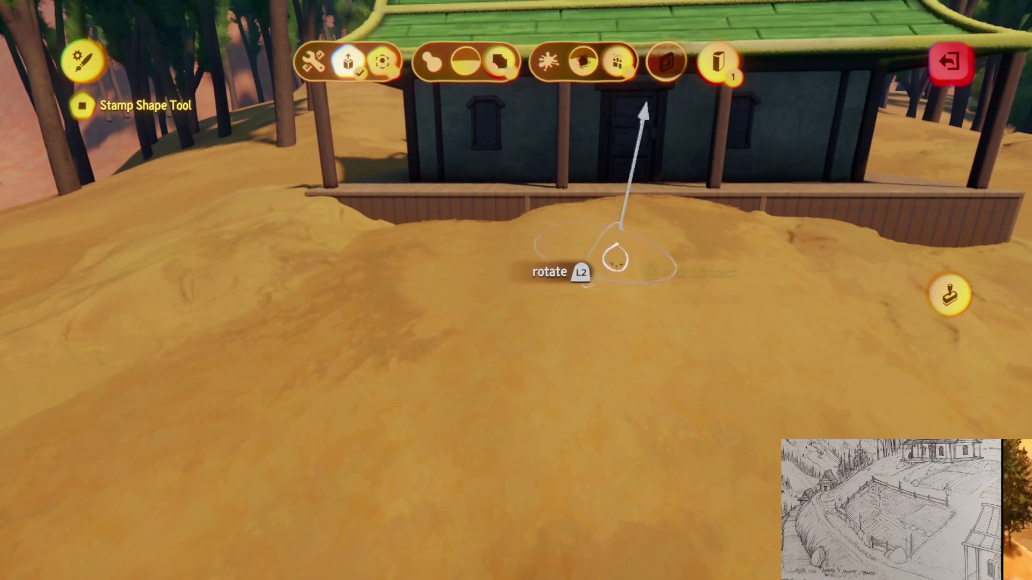
pyautogui.press('Escape')
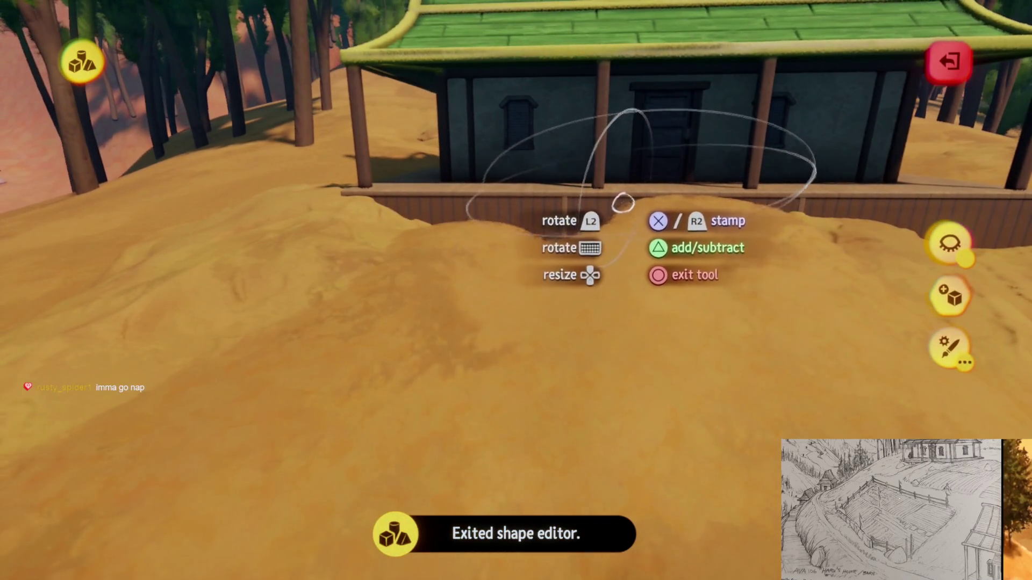
pyautogui.press('Escape')
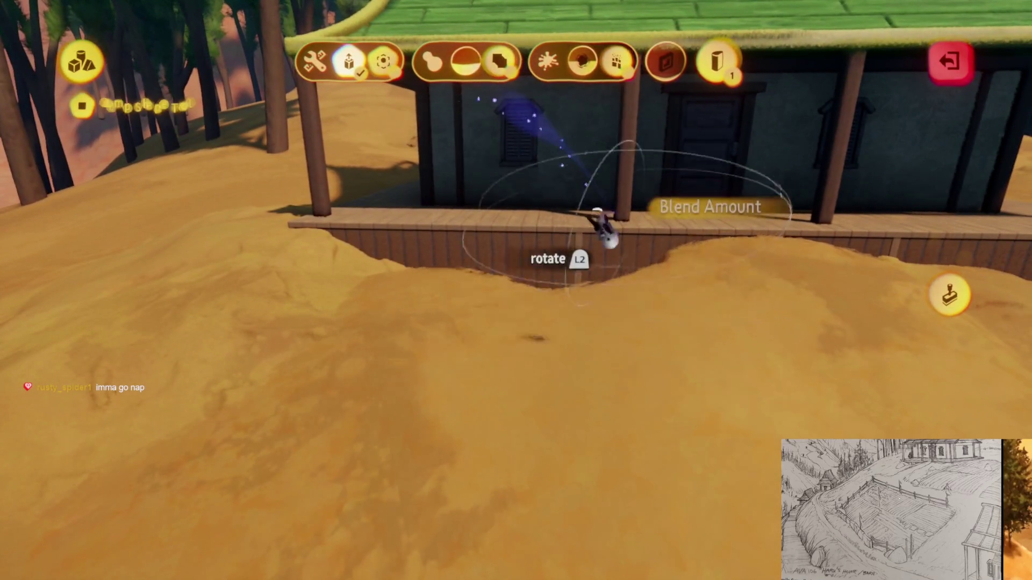
pyautogui.press('Escape')
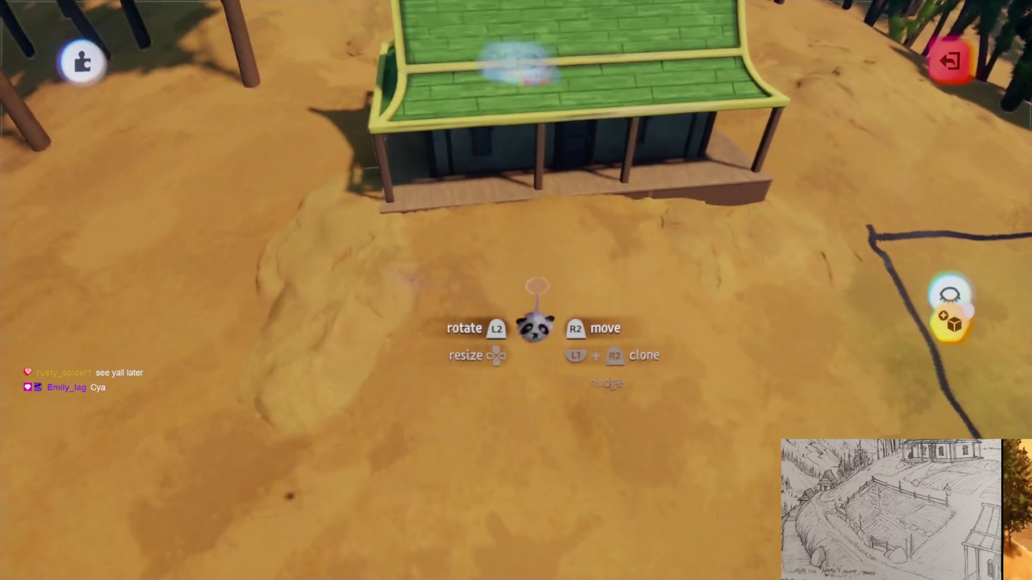
# Switch from sculpting to Paint mode and set surface snap in the Guides settings
pyautogui.press('Escape')
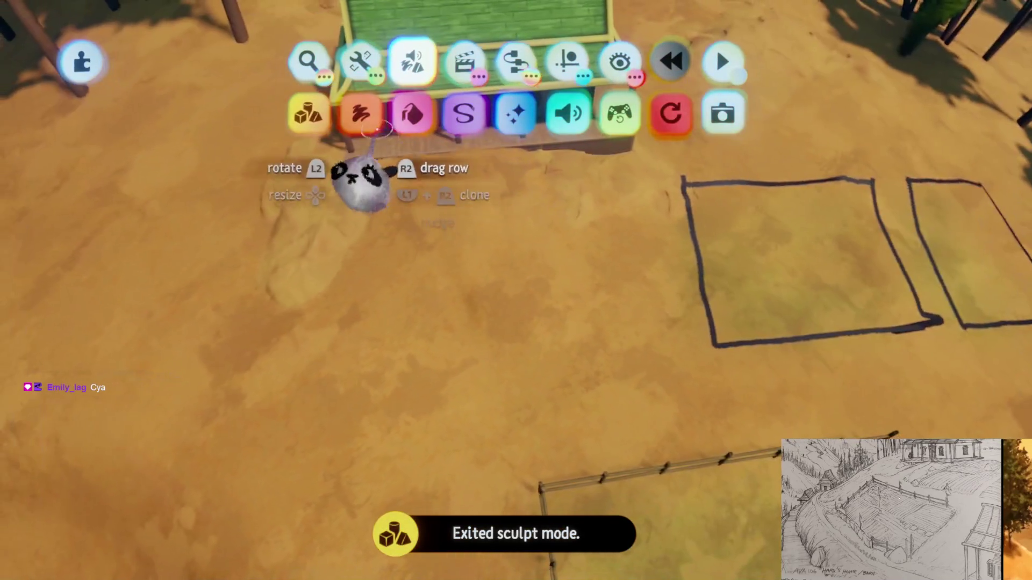
pyautogui.click(412, 109)
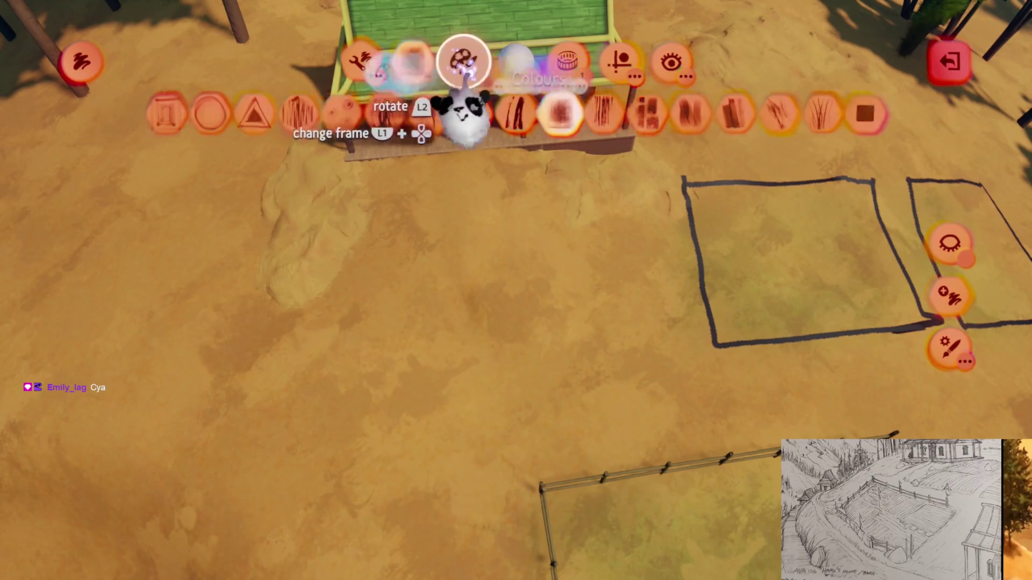
pyautogui.click(626, 70)
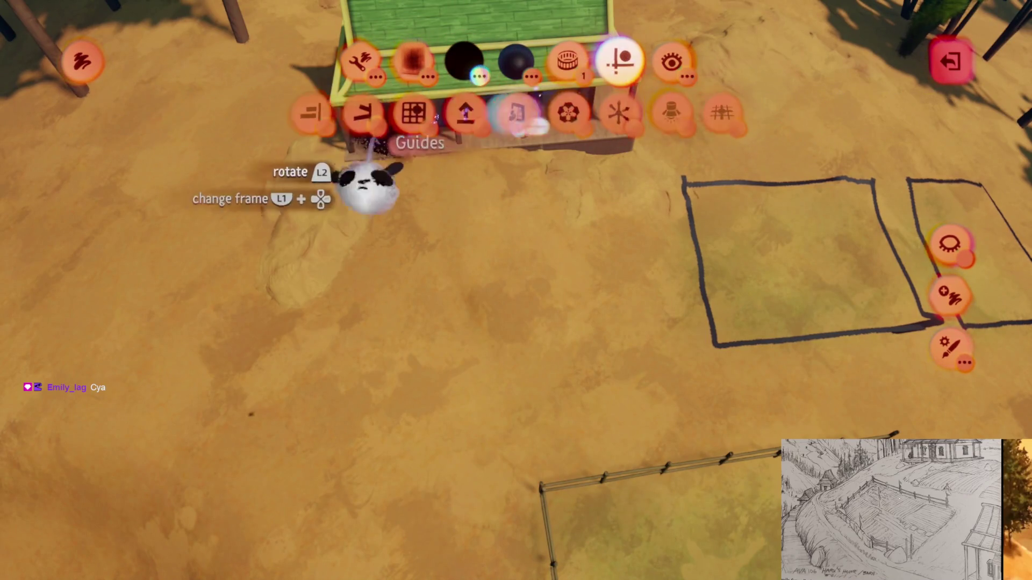
pyautogui.press('Escape')
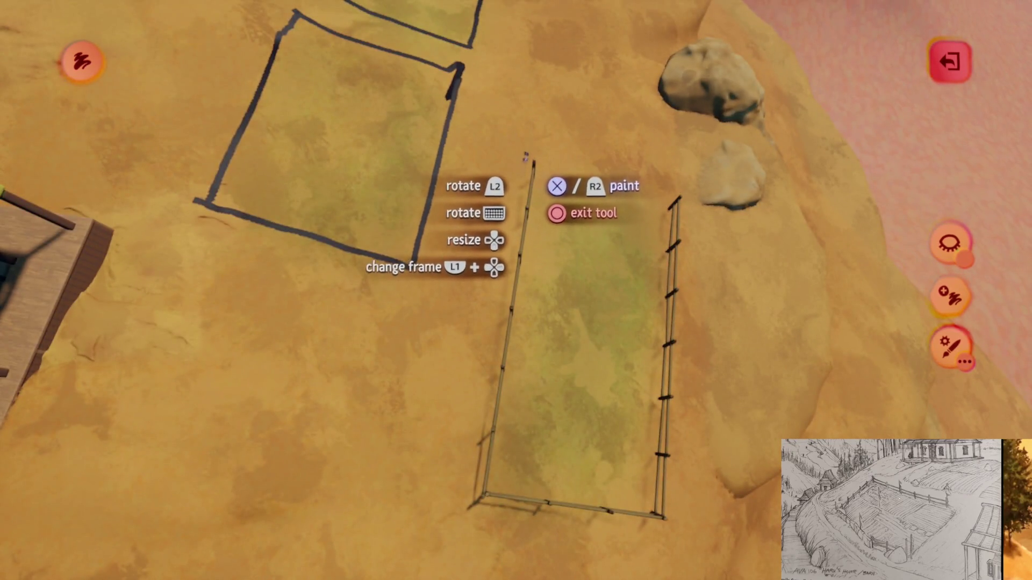
# Paint dark outline strokes marking the rectangular plots beside the fenced pen
pyautogui.moveTo(526, 153); pyautogui.dragTo(462, 478)
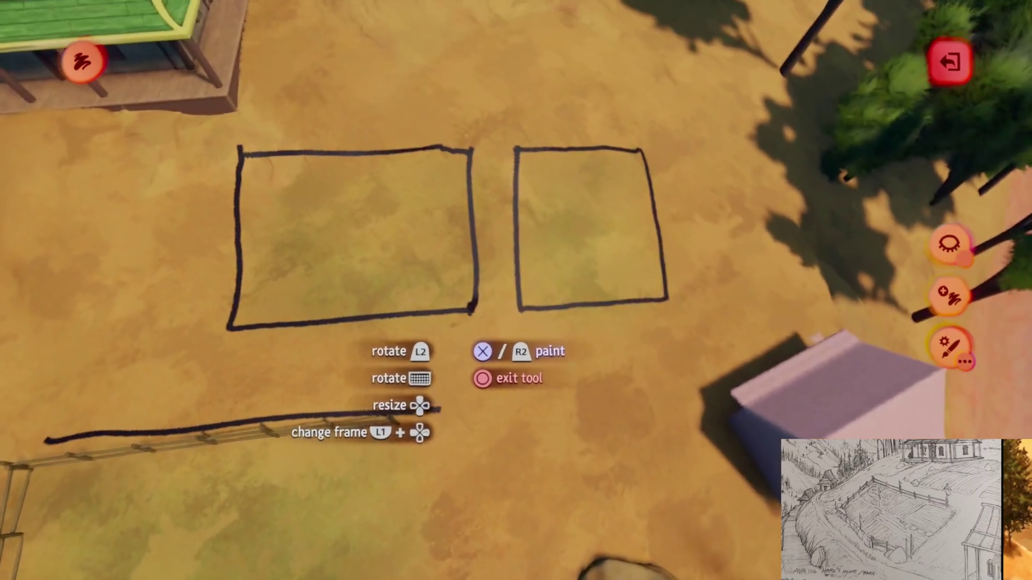
pyautogui.moveTo(413, 347)
pyautogui.mouseDown()
pyautogui.moveTo(483, 308)
pyautogui.moveTo(489, 133)
pyautogui.mouseUp()
pyautogui.moveTo(479, 86); pyautogui.dragTo(480, 195)
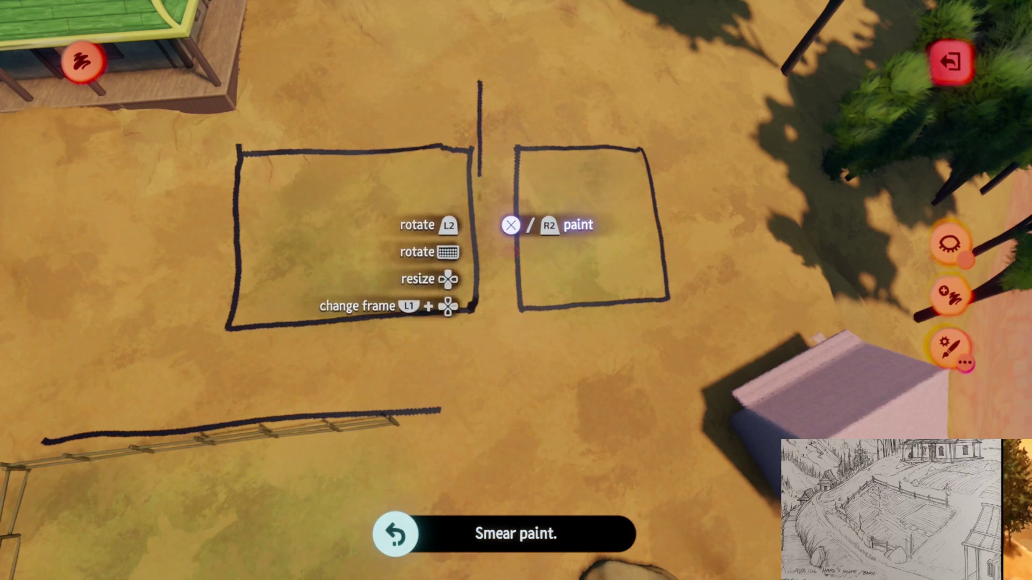
pyautogui.moveTo(482, 321)
pyautogui.mouseDown()
pyautogui.moveTo(348, 348)
pyautogui.moveTo(359, 352)
pyautogui.moveTo(363, 329)
pyautogui.moveTo(359, 176)
pyautogui.moveTo(473, 144)
pyautogui.mouseUp()
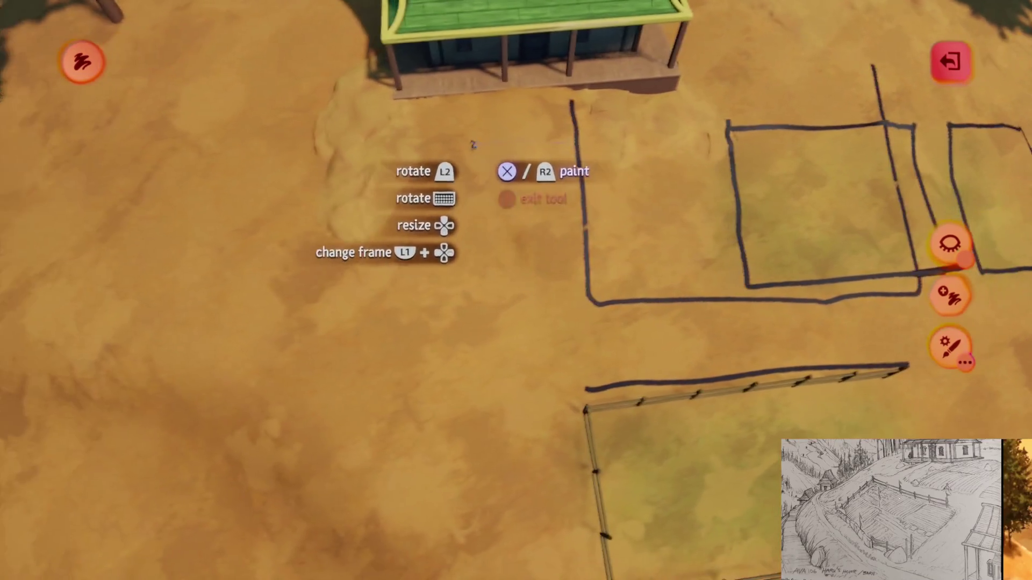
pyautogui.moveTo(506, 252); pyautogui.dragTo(505, 291)
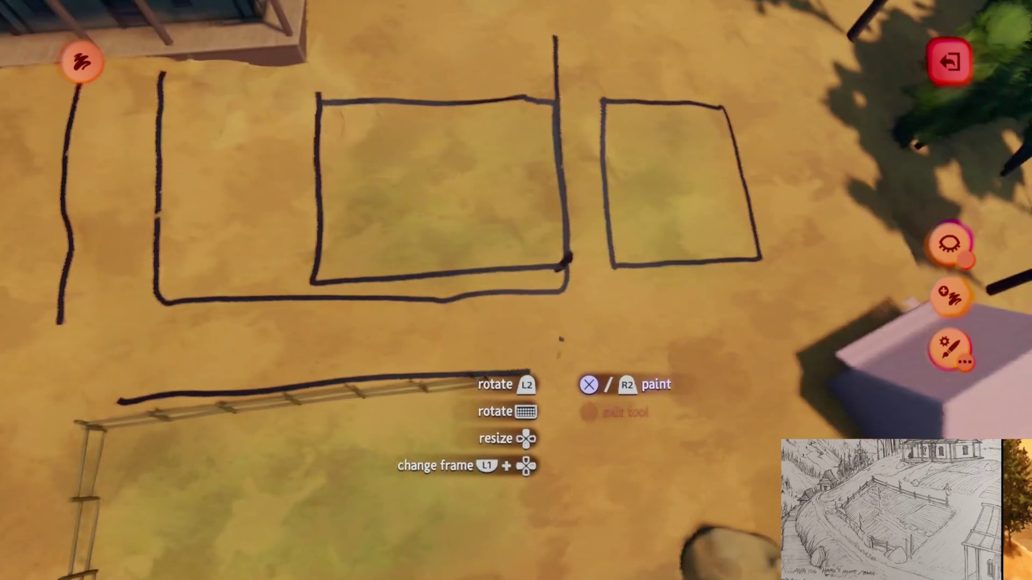
# Trace the fenced pen's right side with a dark stroke
pyautogui.press('s')
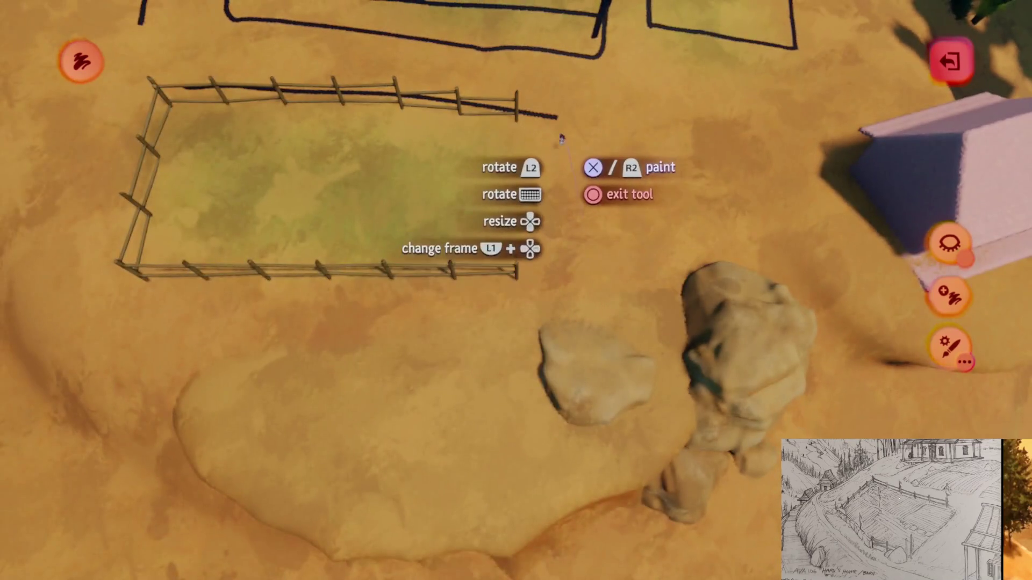
pyautogui.press('w')
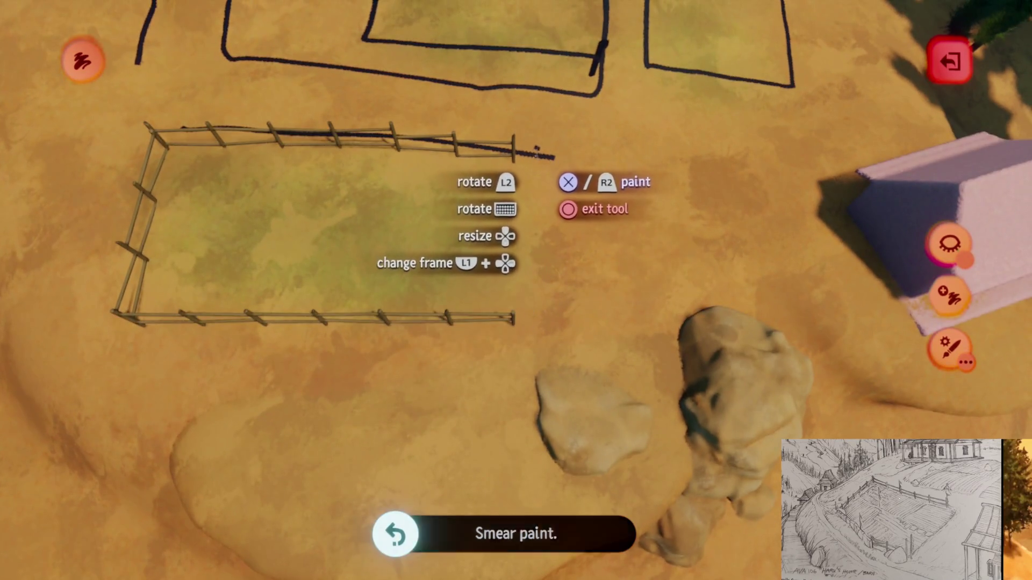
pyautogui.moveTo(537, 151)
pyautogui.mouseDown()
pyautogui.moveTo(554, 155)
pyautogui.moveTo(542, 252)
pyautogui.mouseUp()
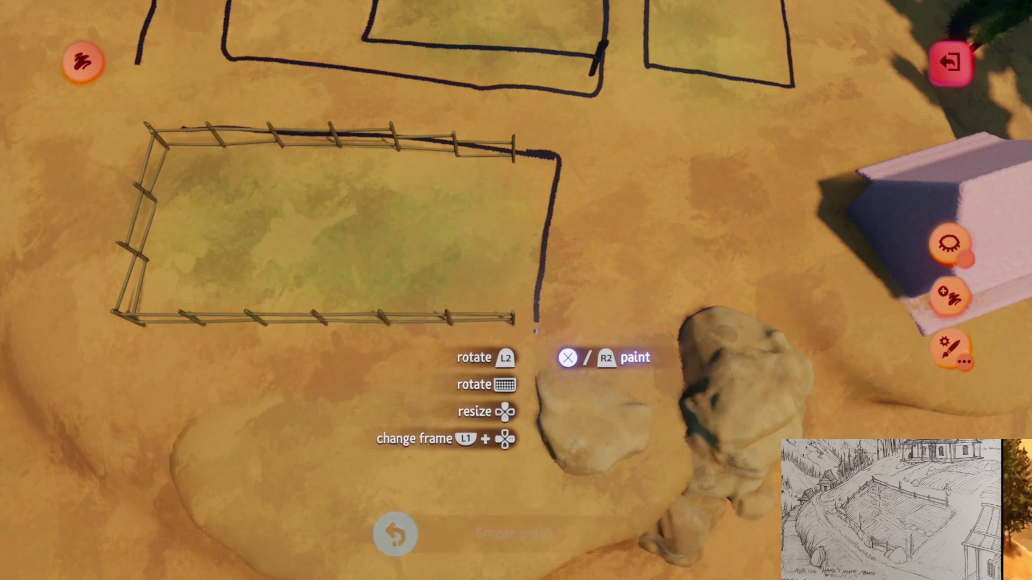
# Paint a line along the fenced pen's bottom, then undo those strokes
pyautogui.press('a')
pyautogui.moveTo(688, 314)
pyautogui.mouseDown()
pyautogui.moveTo(553, 335)
pyautogui.moveTo(562, 332)
pyautogui.mouseUp()
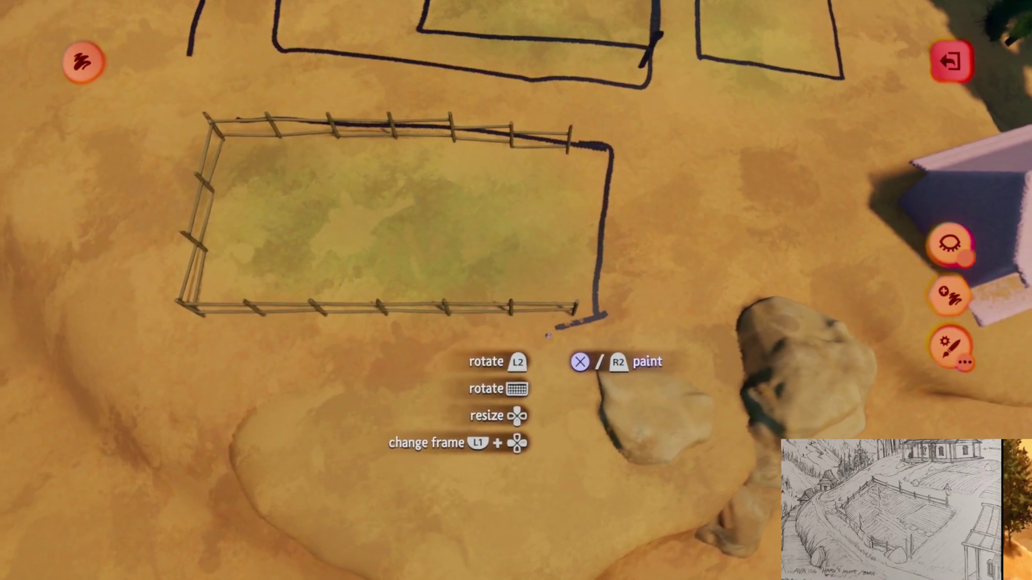
pyautogui.press('a')
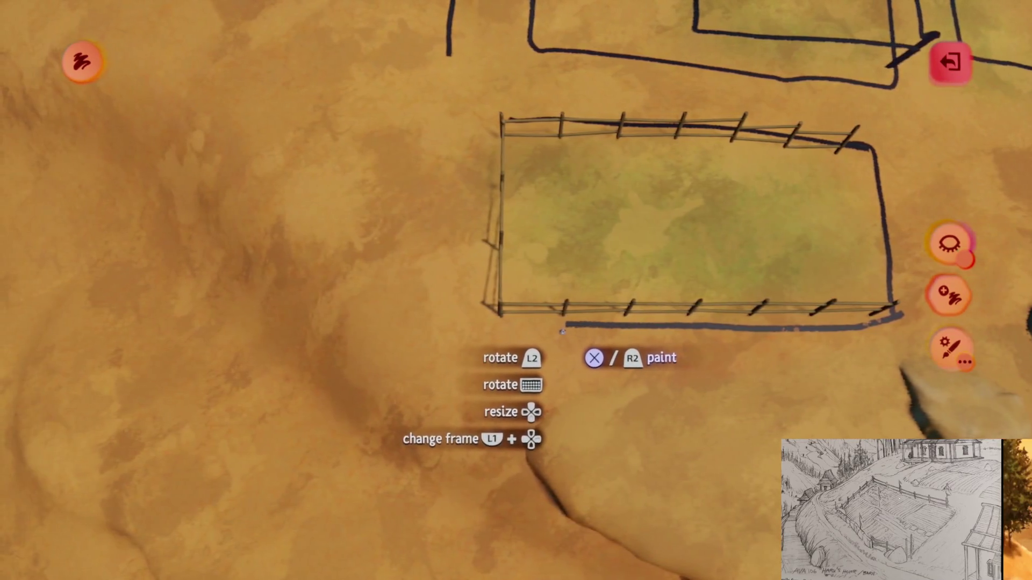
pyautogui.press('d')
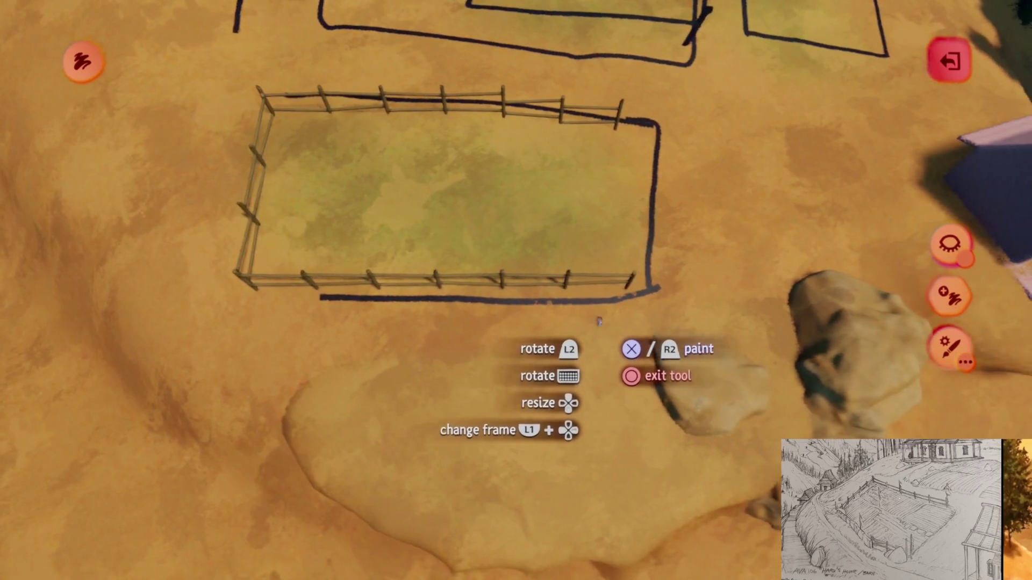
pyautogui.hotkey('ctrl', 'z')
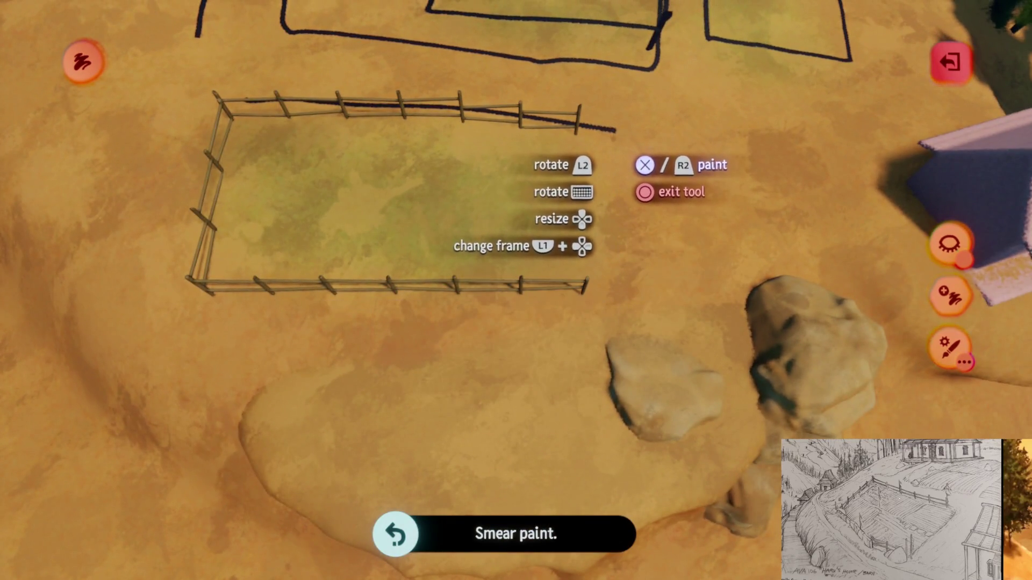
# Paint a vertical path line beside the barn and one down the plot's left side and bottom
pyautogui.press('d')
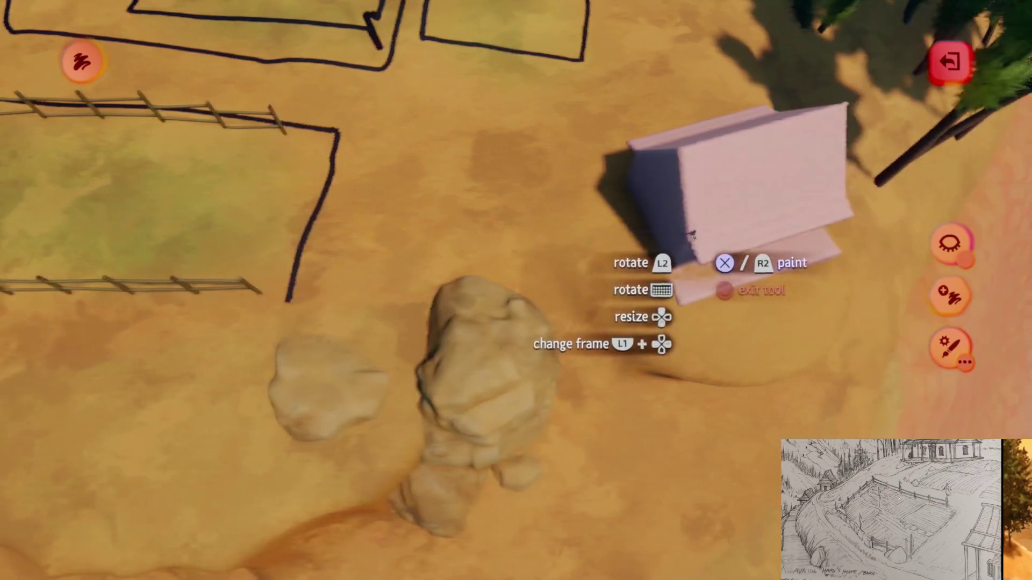
pyautogui.press('a')
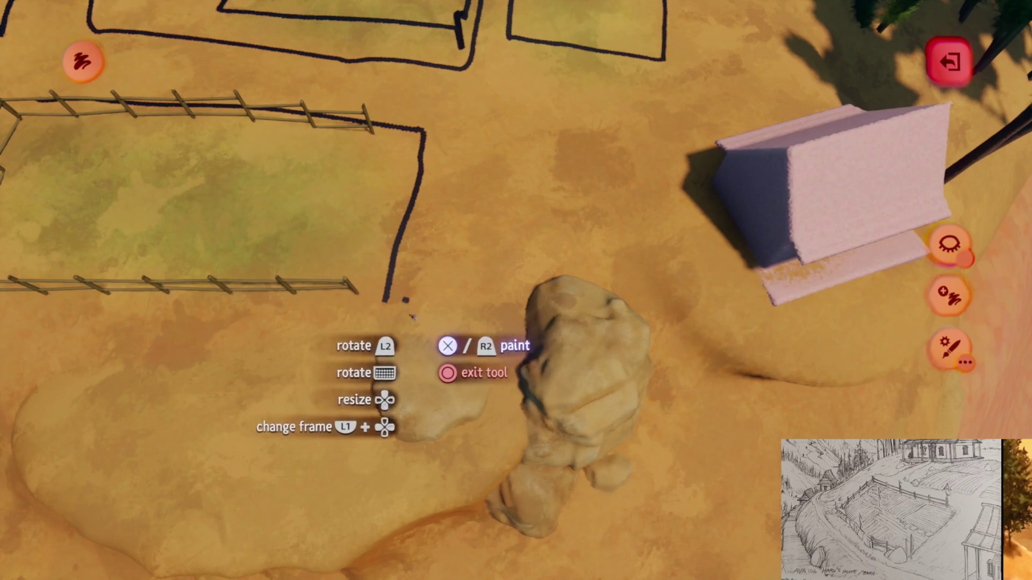
pyautogui.press('d')
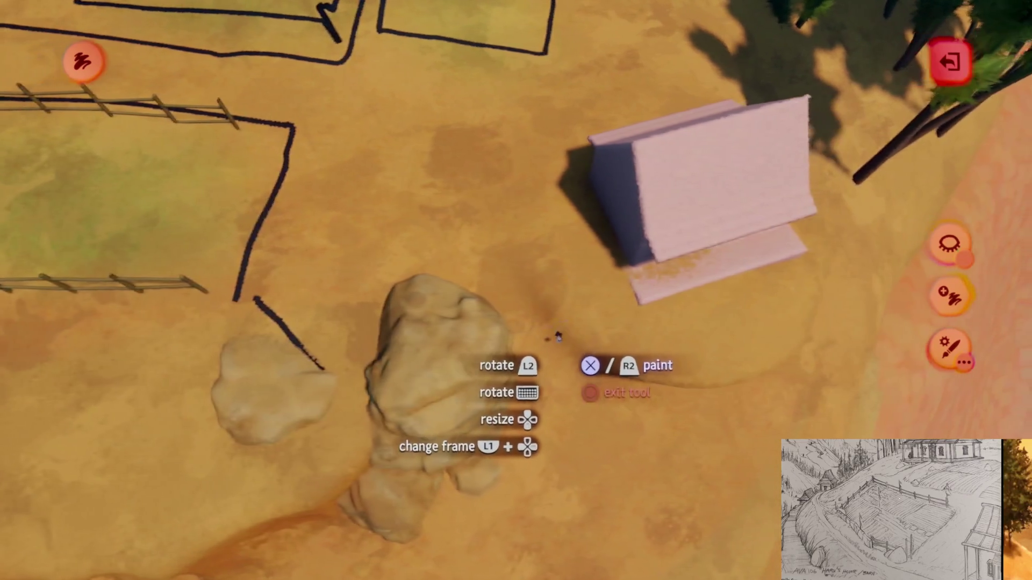
pyautogui.press('w')
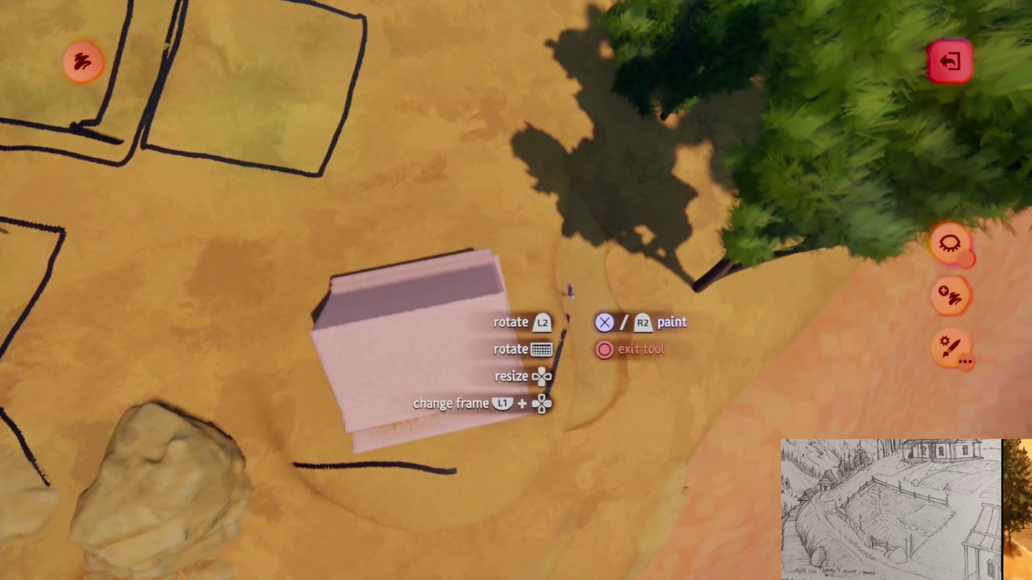
pyautogui.press('w')
pyautogui.moveTo(612, 376); pyautogui.dragTo(613, 298)
pyautogui.press('a')
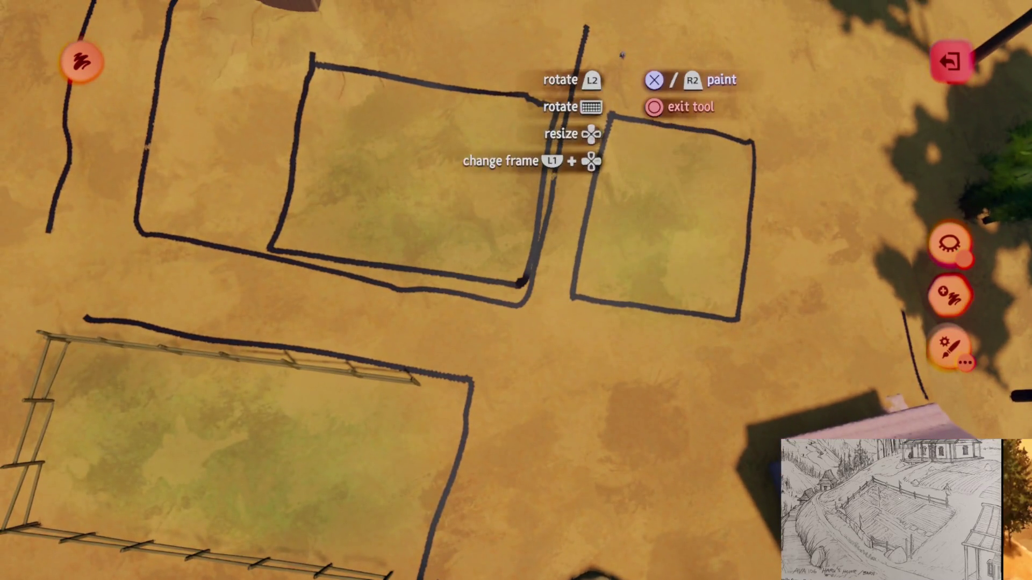
pyautogui.moveTo(622, 56)
pyautogui.mouseDown()
pyautogui.moveTo(561, 301)
pyautogui.moveTo(579, 346)
pyautogui.moveTo(617, 138)
pyautogui.moveTo(659, 156)
pyautogui.mouseUp()
pyautogui.press('d')
pyautogui.press('d')
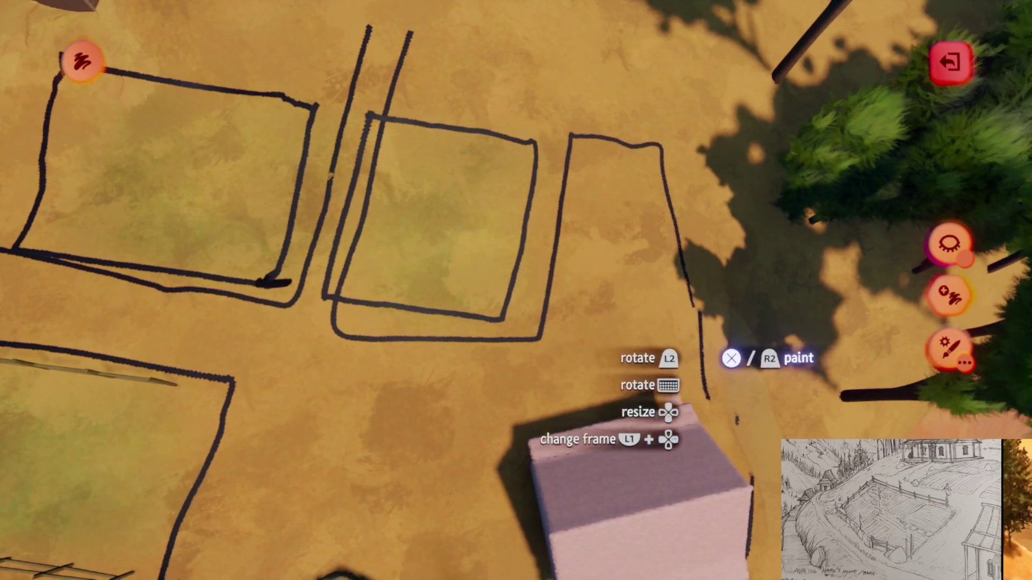
# Extend the dark path trail down and across the hillside, then leave paint mode
pyautogui.scroll(-5, 582, 329)
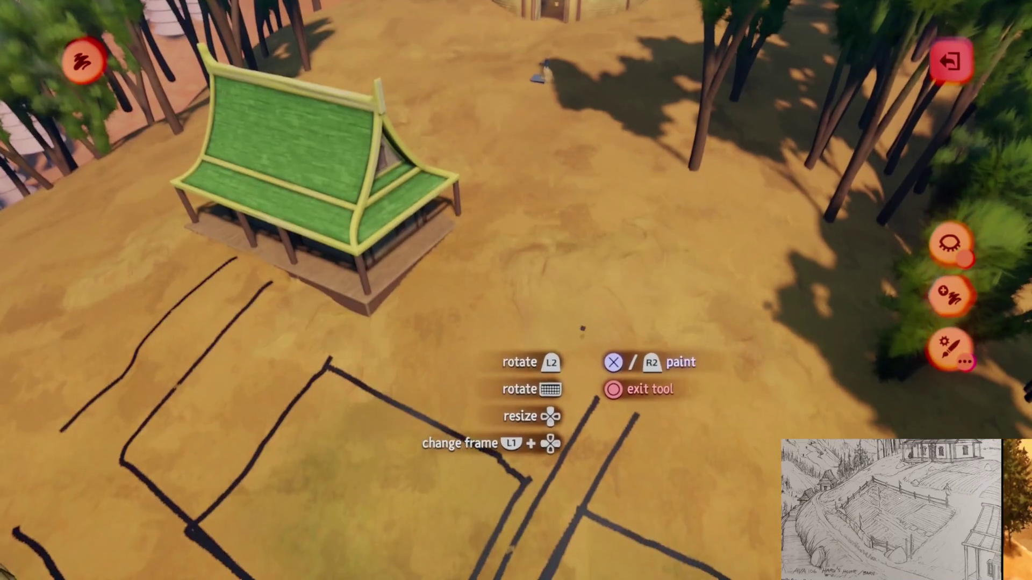
pyautogui.press('a')
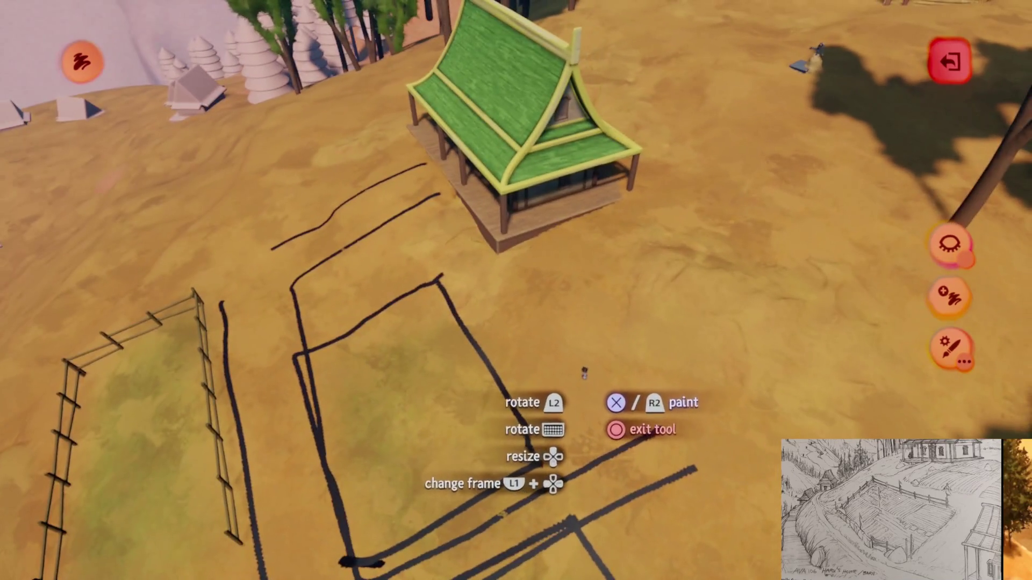
pyautogui.press('d')
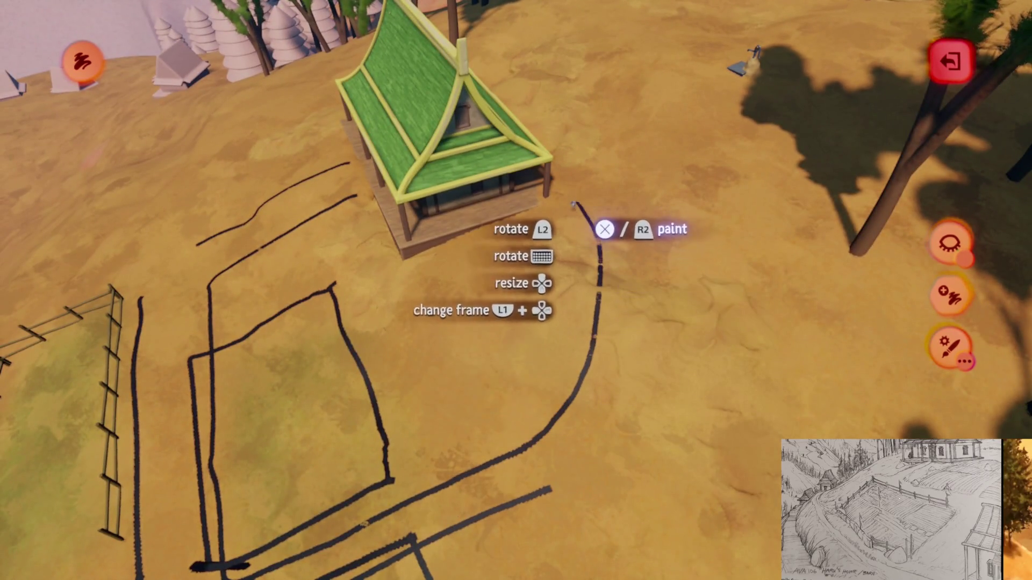
pyautogui.scroll(5, 599, 288)
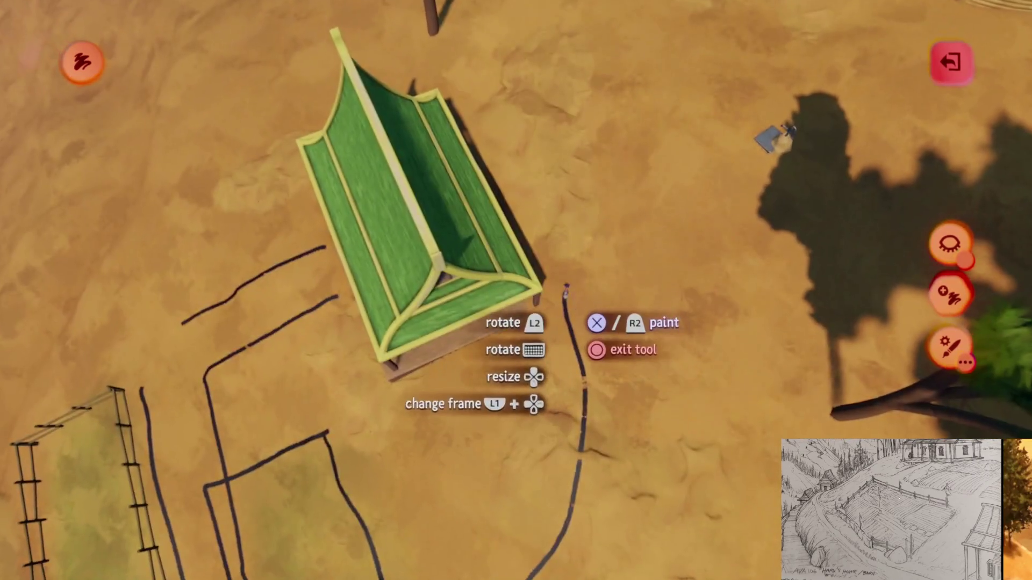
pyautogui.press('w')
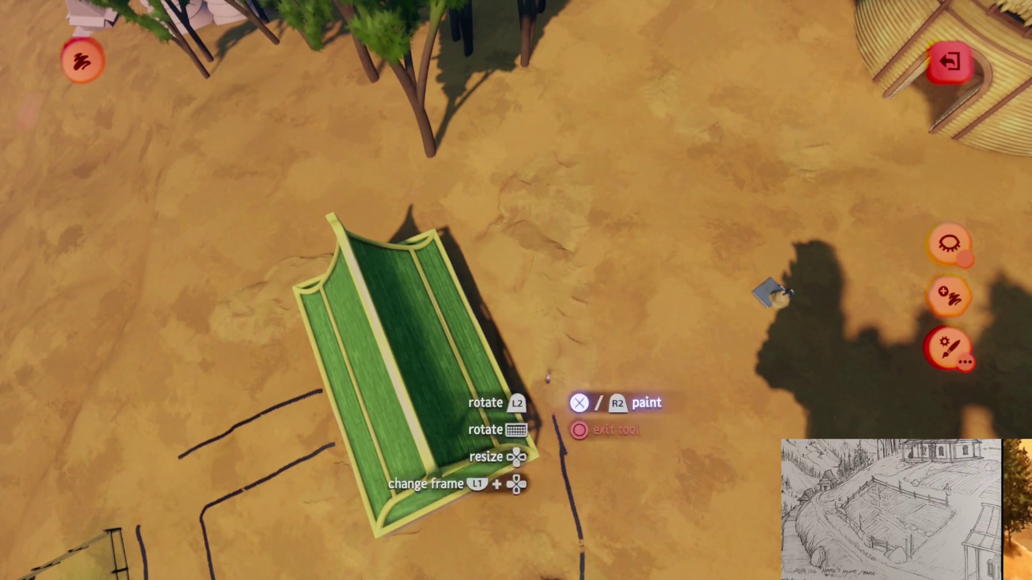
pyautogui.press('s')
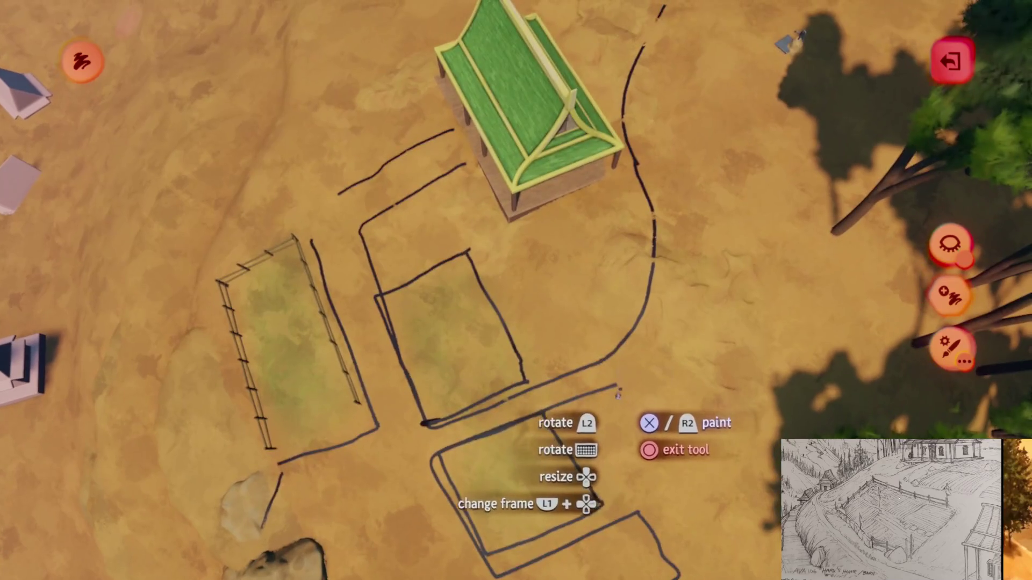
pyautogui.press('s')
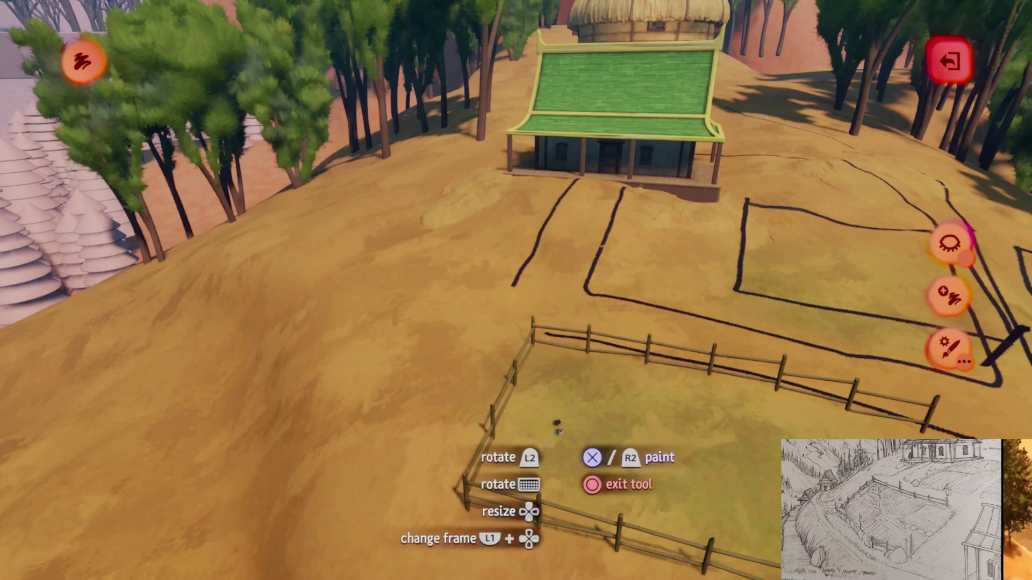
pyautogui.press('a')
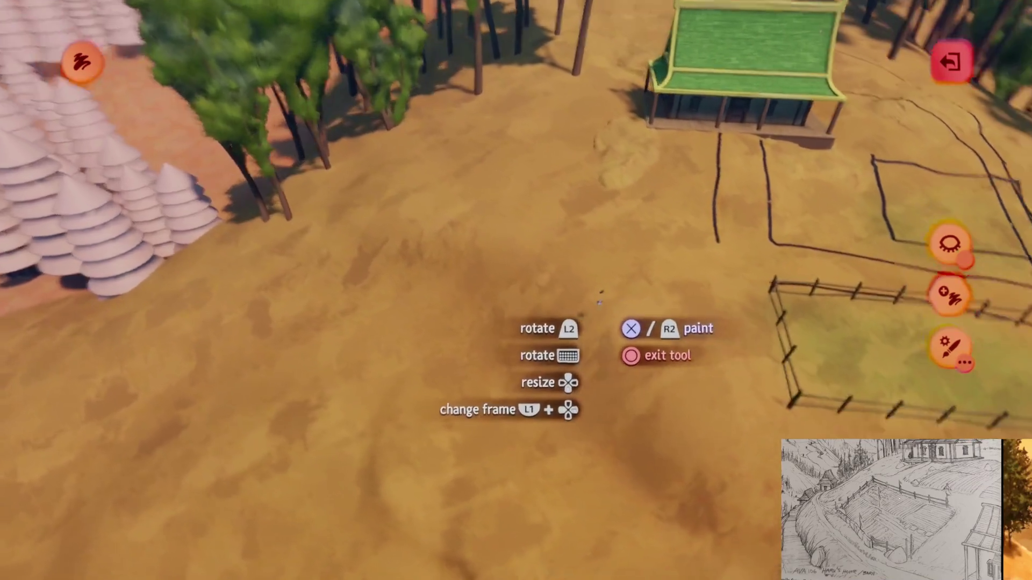
pyautogui.press('s')
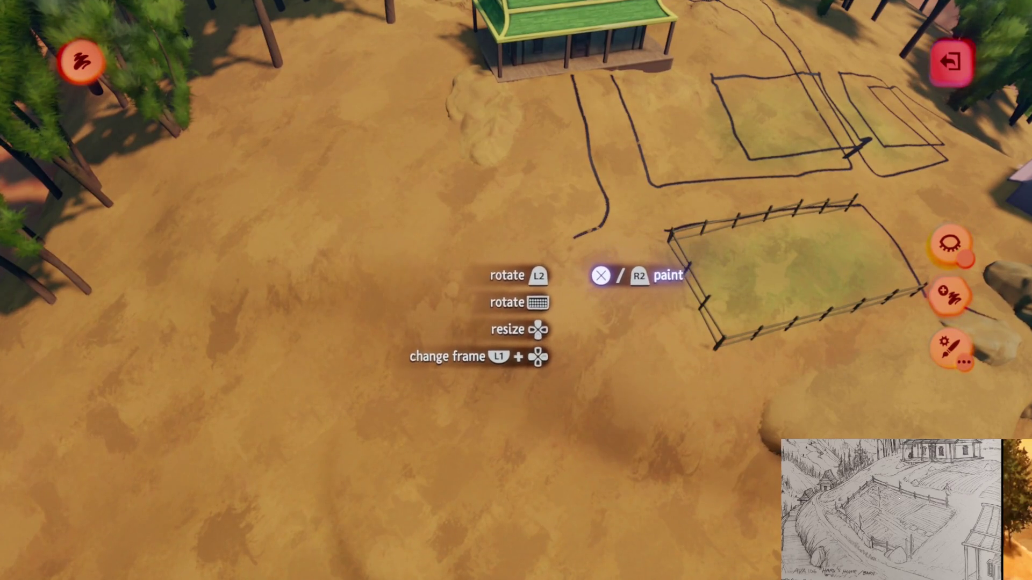
pyautogui.moveTo(565, 349)
pyautogui.mouseDown()
pyautogui.moveTo(542, 392)
pyautogui.moveTo(457, 393)
pyautogui.moveTo(370, 374)
pyautogui.mouseUp()
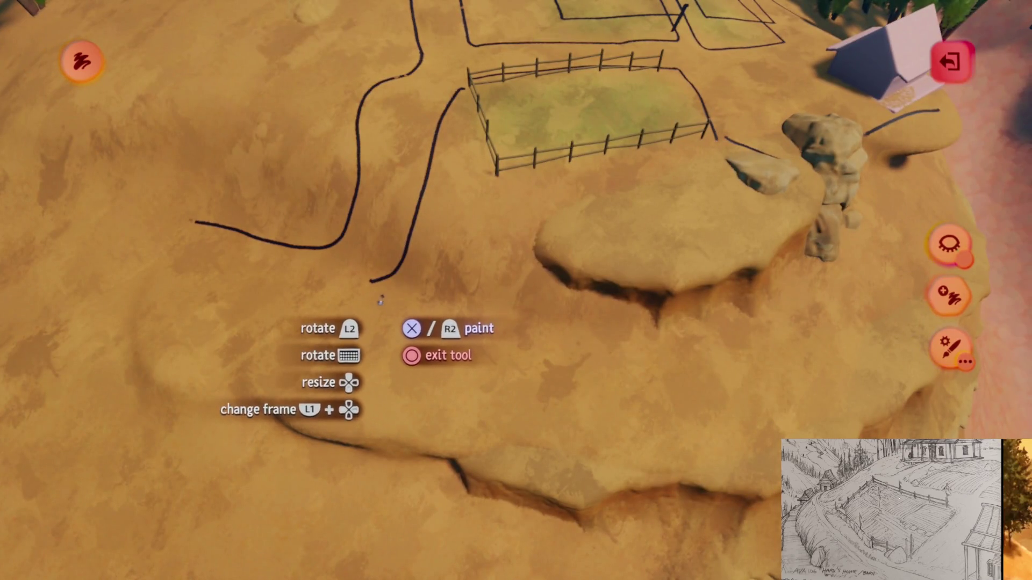
pyautogui.moveTo(376, 290)
pyautogui.mouseDown()
pyautogui.moveTo(443, 322)
pyautogui.moveTo(549, 295)
pyautogui.mouseUp()
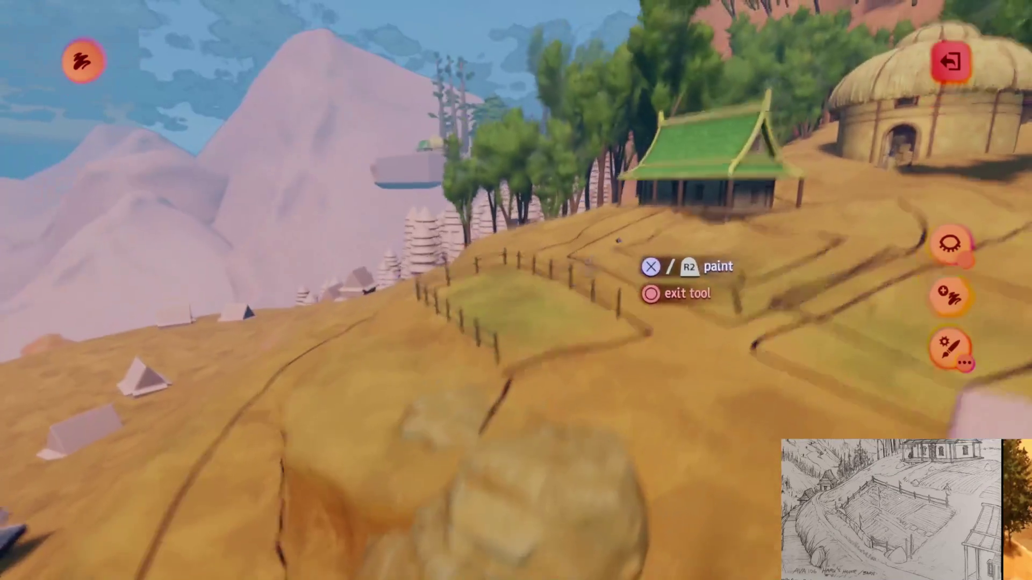
pyautogui.press('Escape')
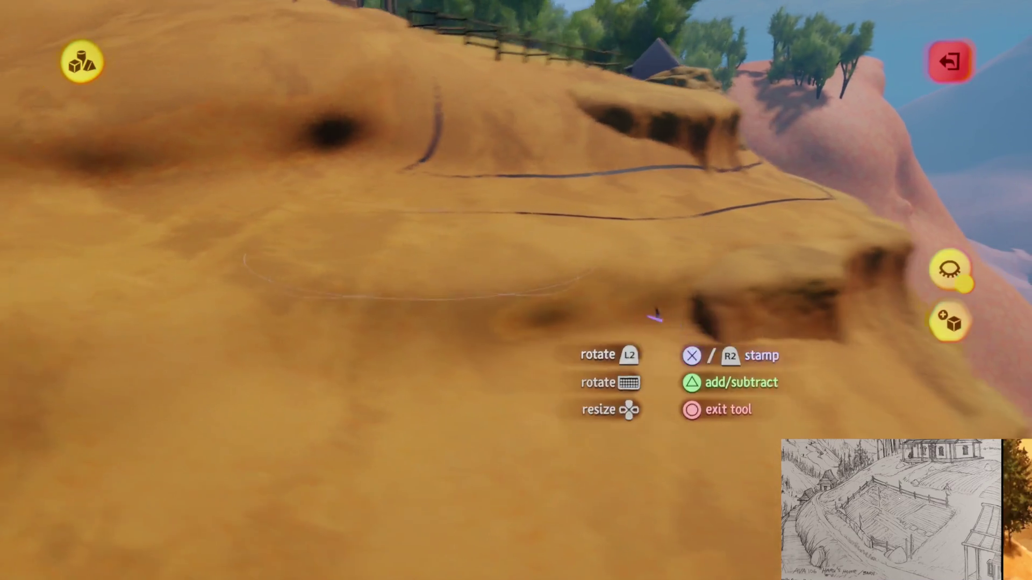
# Exit sculpting and lift the carved rock chunk out of the hill onto the ledge
pyautogui.press('Escape')
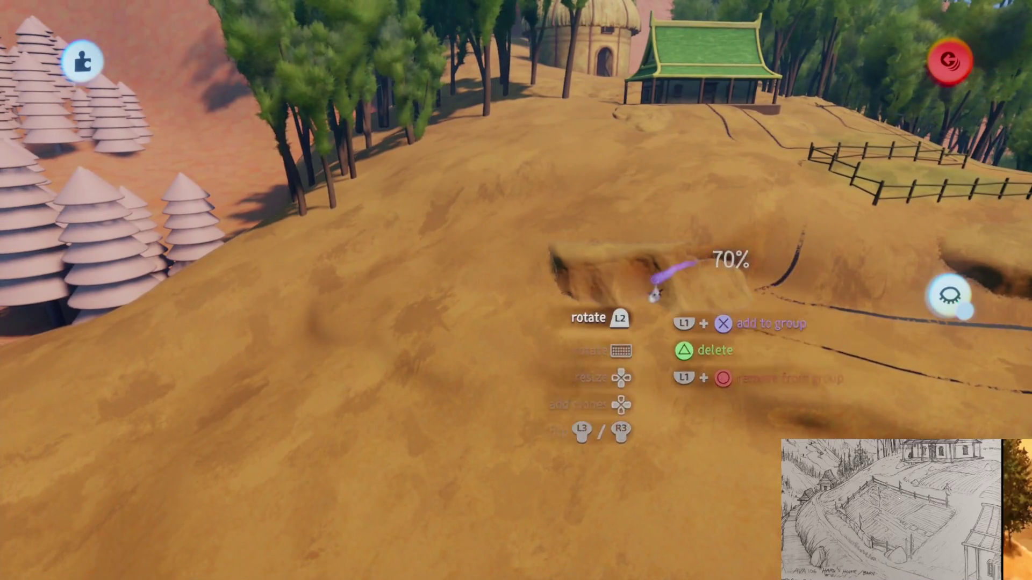
pyautogui.moveTo(654, 294); pyautogui.dragTo(723, 220)
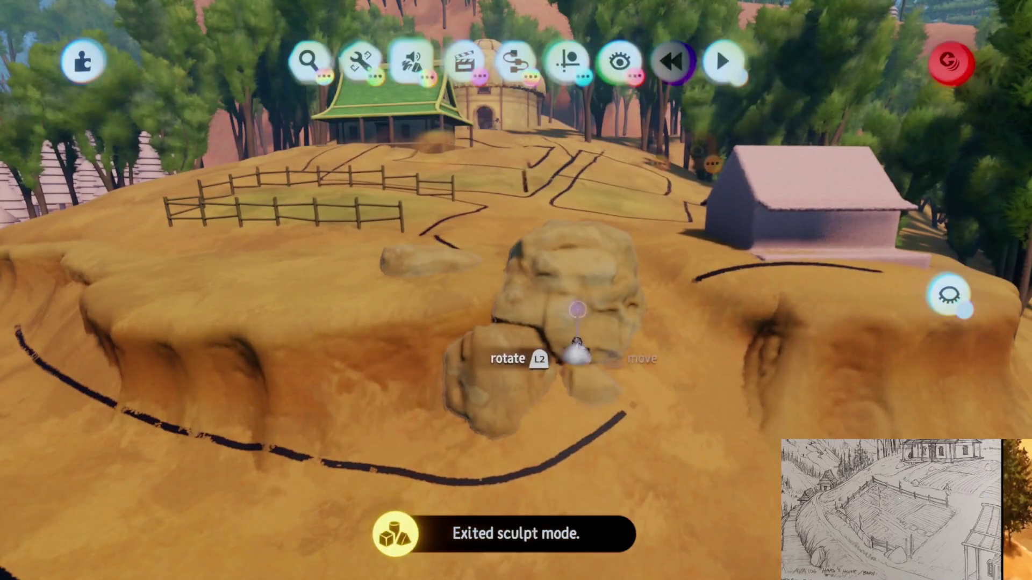
# Recolour the rock pile warm orange in its properties and move the rock group right
pyautogui.click(576, 352)
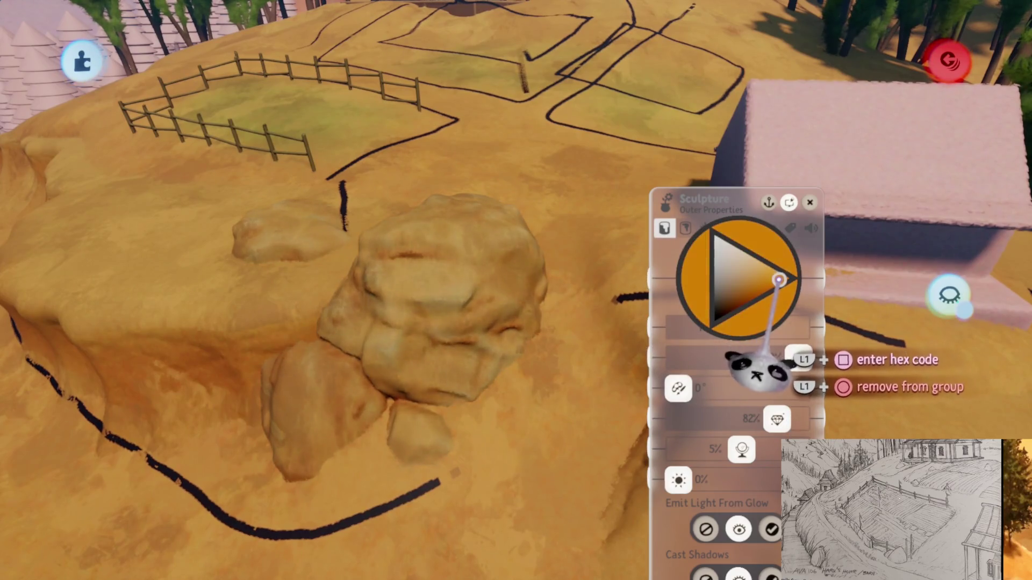
pyautogui.press('Escape')
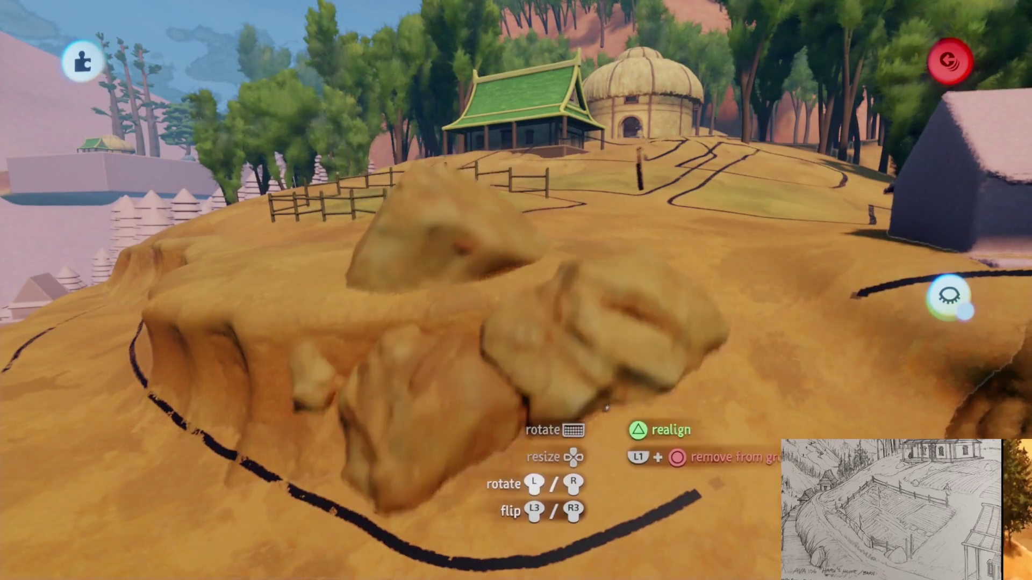
pyautogui.moveTo(605, 409)
pyautogui.mouseDown()
pyautogui.moveTo(505, 427)
pyautogui.moveTo(666, 425)
pyautogui.mouseUp()
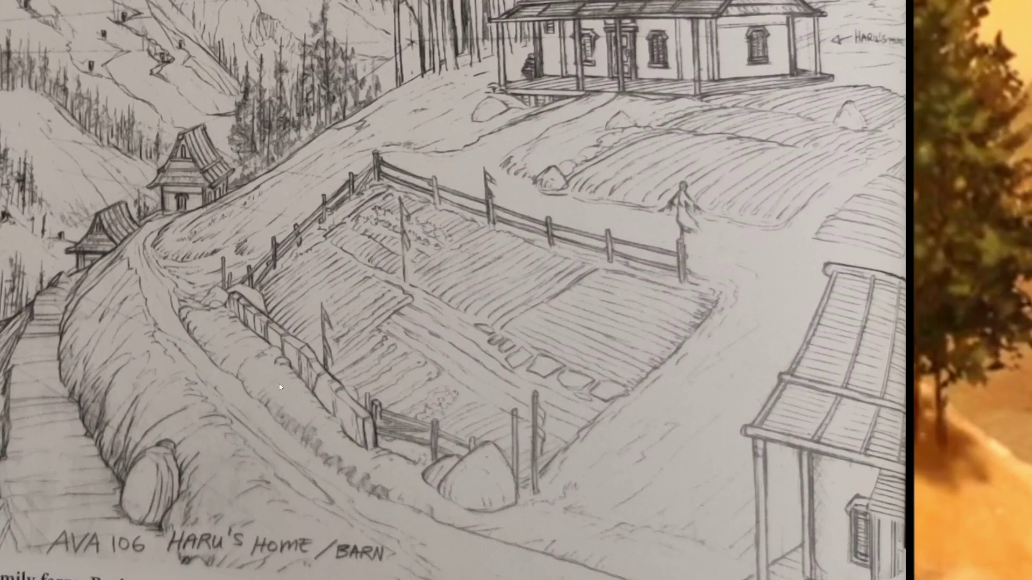
pyautogui.scroll(5, 279, 387)
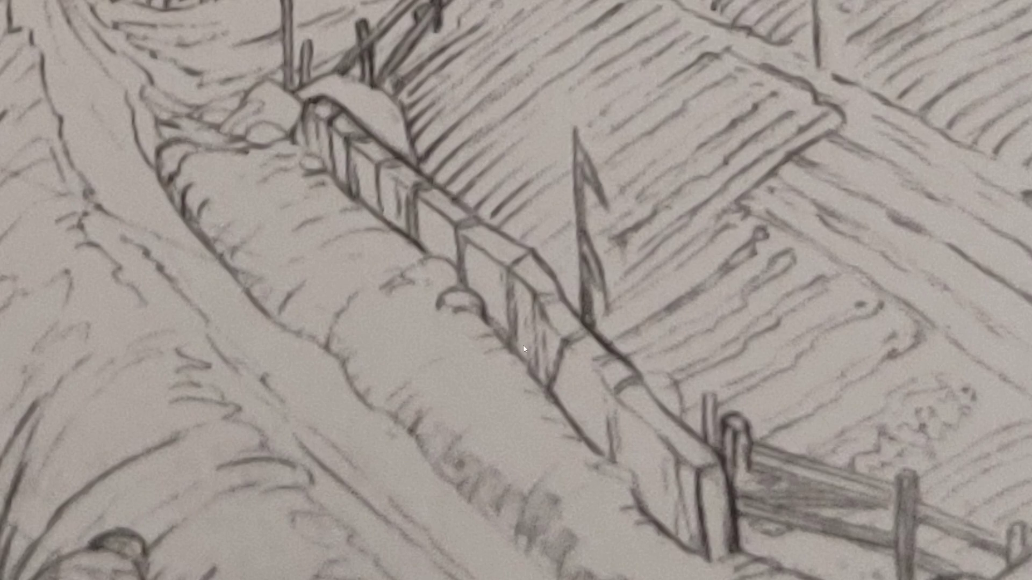
pyautogui.scroll(-5, 524, 349)
pyautogui.scroll(2, 655, 420)
pyautogui.scroll(-2, 655, 412)
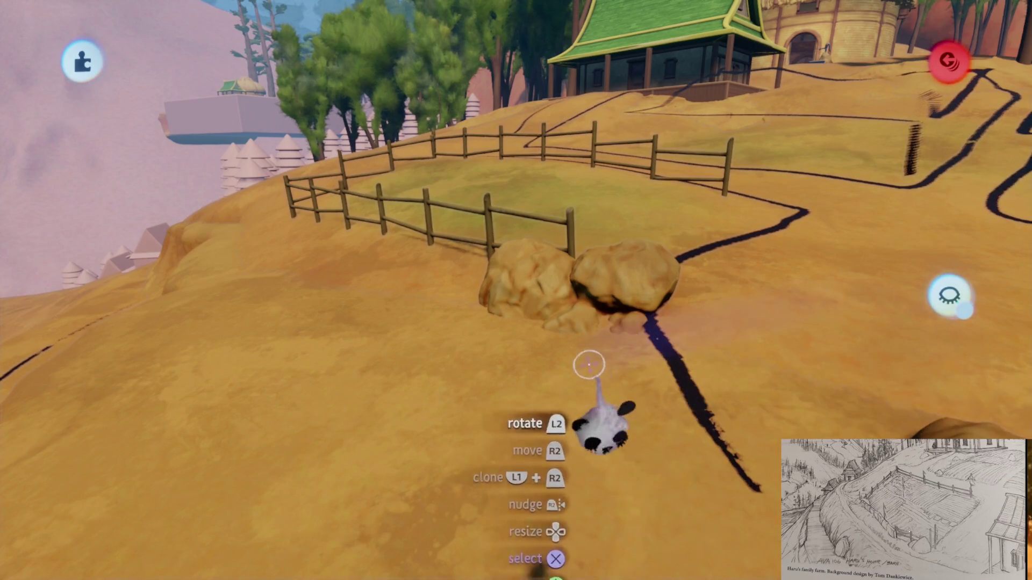
# Rotate and reposition the rock clusters along the fence corner, then swing the view toward the cliff
pyautogui.moveTo(563, 299)
pyautogui.mouseDown()
pyautogui.moveTo(533, 297)
pyautogui.moveTo(543, 290)
pyautogui.moveTo(591, 312)
pyautogui.moveTo(607, 344)
pyautogui.moveTo(507, 258)
pyautogui.mouseUp()
pyautogui.moveTo(568, 328)
pyautogui.mouseDown()
pyautogui.moveTo(603, 365)
pyautogui.moveTo(595, 384)
pyautogui.moveTo(606, 402)
pyautogui.moveTo(598, 367)
pyautogui.moveTo(597, 413)
pyautogui.moveTo(543, 407)
pyautogui.moveTo(618, 450)
pyautogui.moveTo(534, 376)
pyautogui.moveTo(553, 253)
pyautogui.moveTo(618, 316)
pyautogui.moveTo(614, 266)
pyautogui.moveTo(634, 299)
pyautogui.moveTo(593, 325)
pyautogui.moveTo(599, 336)
pyautogui.moveTo(564, 306)
pyautogui.moveTo(566, 346)
pyautogui.moveTo(569, 317)
pyautogui.moveTo(566, 336)
pyautogui.moveTo(546, 347)
pyautogui.moveTo(546, 328)
pyautogui.moveTo(591, 497)
pyautogui.moveTo(569, 430)
pyautogui.moveTo(521, 376)
pyautogui.moveTo(592, 392)
pyautogui.moveTo(497, 369)
pyautogui.moveTo(594, 236)
pyautogui.moveTo(596, 400)
pyautogui.moveTo(584, 361)
pyautogui.moveTo(537, 366)
pyautogui.moveTo(604, 318)
pyautogui.moveTo(524, 293)
pyautogui.mouseUp()
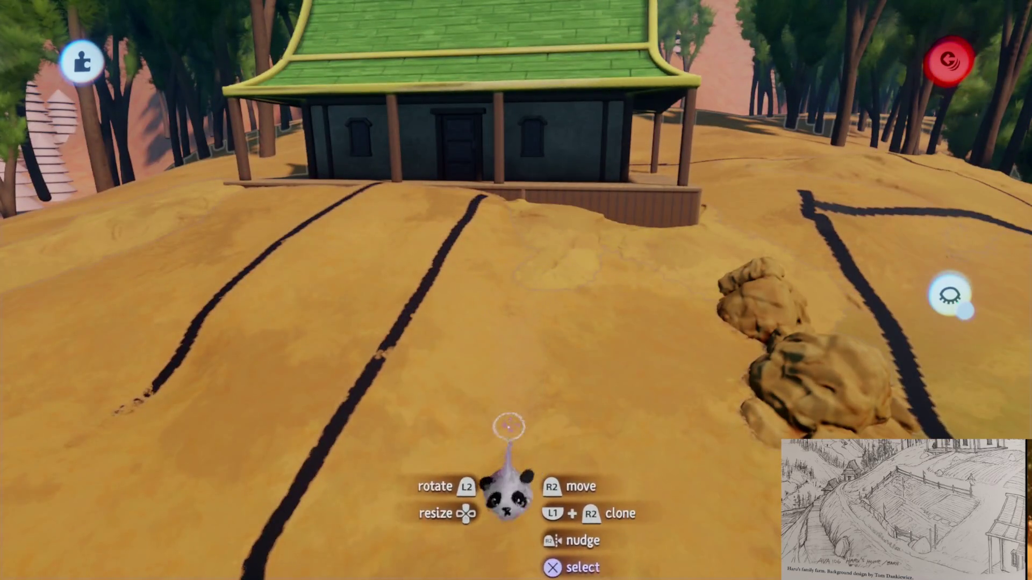
pyautogui.moveTo(564, 367)
pyautogui.mouseDown()
pyautogui.moveTo(610, 300)
pyautogui.moveTo(567, 305)
pyautogui.moveTo(577, 360)
pyautogui.moveTo(488, 339)
pyautogui.moveTo(422, 293)
pyautogui.moveTo(447, 407)
pyautogui.moveTo(437, 392)
pyautogui.moveTo(457, 376)
pyautogui.moveTo(477, 414)
pyautogui.moveTo(507, 337)
pyautogui.moveTo(511, 353)
pyautogui.moveTo(541, 313)
pyautogui.moveTo(541, 281)
pyautogui.moveTo(560, 277)
pyautogui.moveTo(559, 306)
pyautogui.moveTo(543, 322)
pyautogui.moveTo(543, 260)
pyautogui.moveTo(551, 307)
pyautogui.moveTo(525, 426)
pyautogui.moveTo(546, 398)
pyautogui.mouseUp()
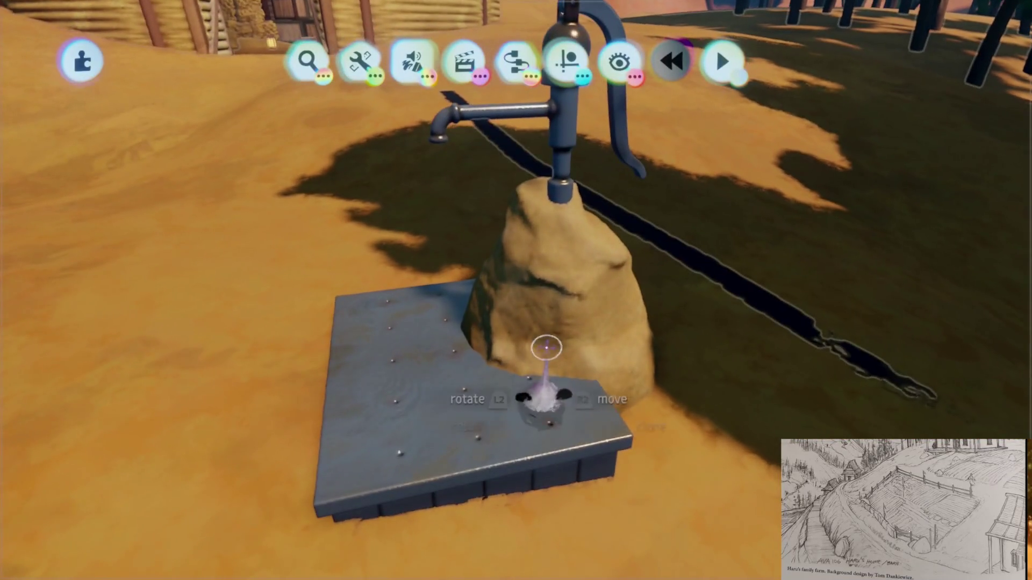
# Orbit the view around the water pump on its rock base
pyautogui.moveTo(572, 335)
pyautogui.mouseDown()
pyautogui.moveTo(580, 325)
pyautogui.moveTo(504, 315)
pyautogui.mouseUp()
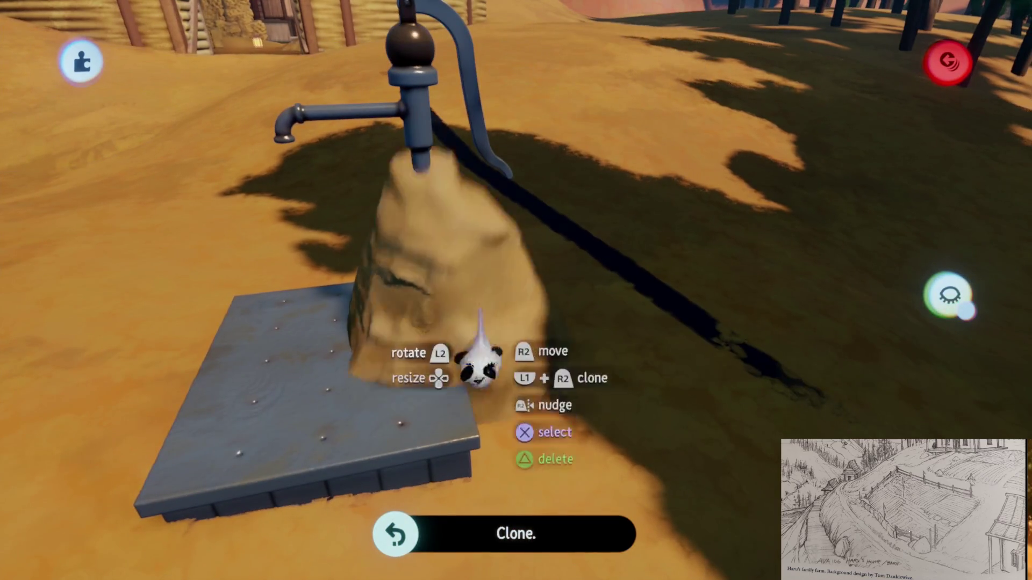
pyautogui.moveTo(612, 358); pyautogui.dragTo(621, 344)
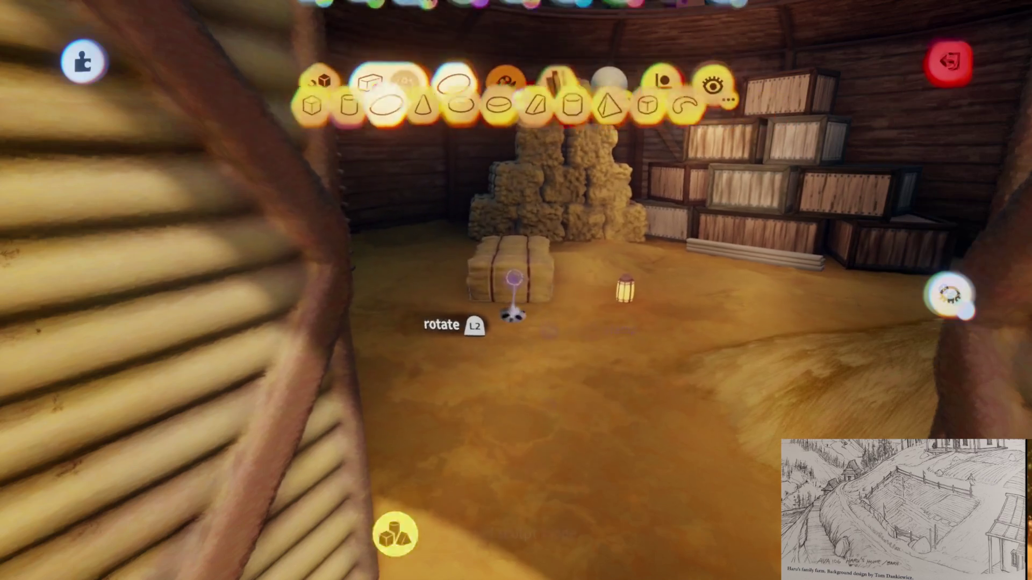
# Carry the hay bale out of the barn and set it by the fenced path at 340%
pyautogui.press('Escape')
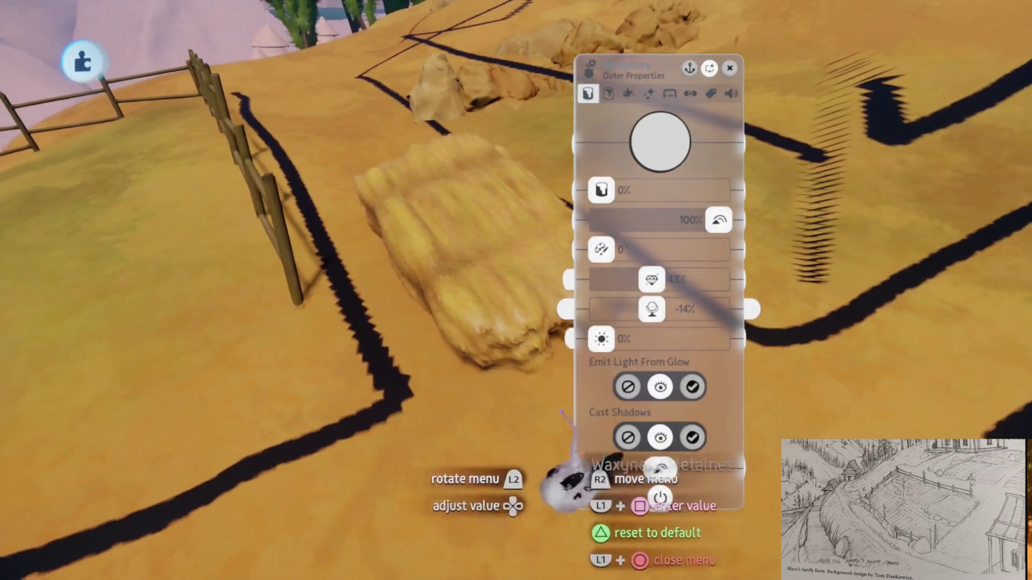
# Nudge the hay bale's Waxyness/Metalness up slightly, then leave the property panels and sculpt mode
pyautogui.press('Escape')
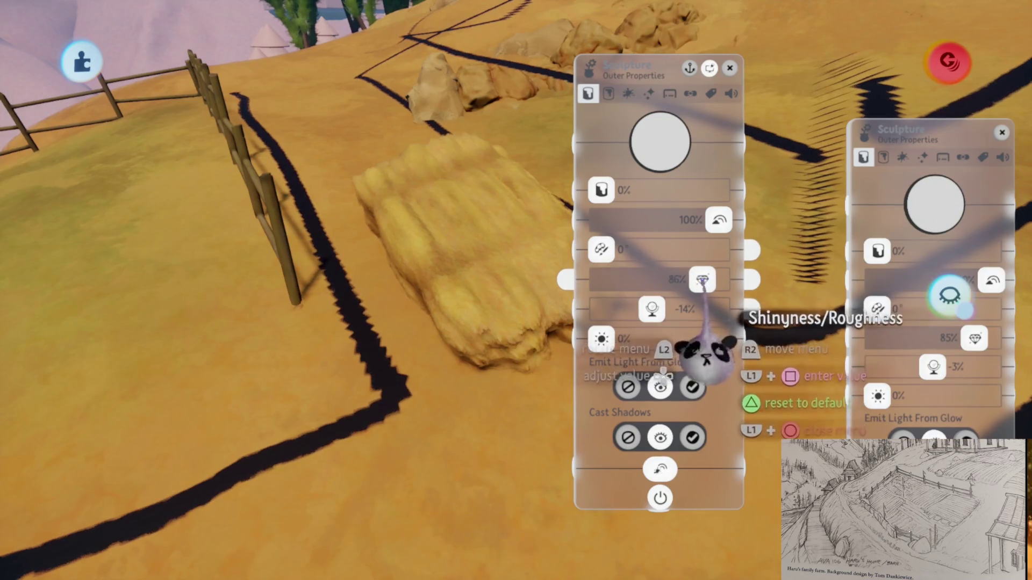
pyautogui.moveTo(652, 311); pyautogui.dragTo(666, 311)
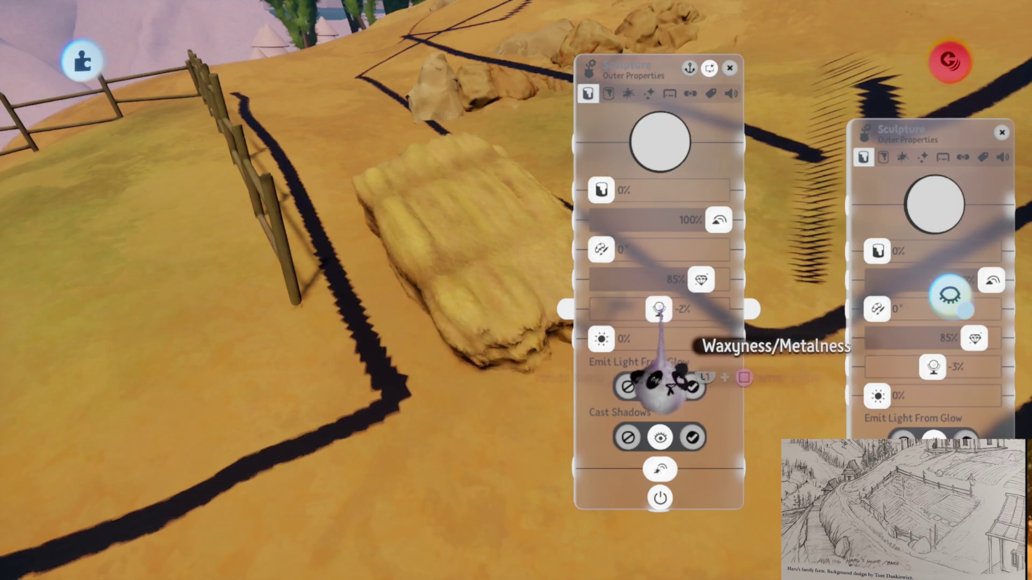
pyautogui.press('Escape')
pyautogui.click(558, 344)
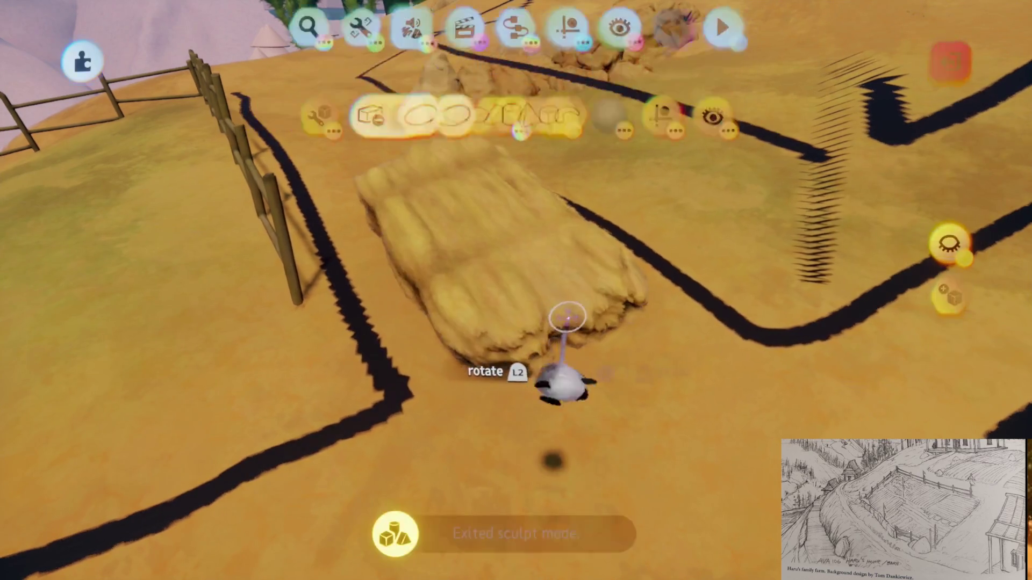
pyautogui.press('Escape')
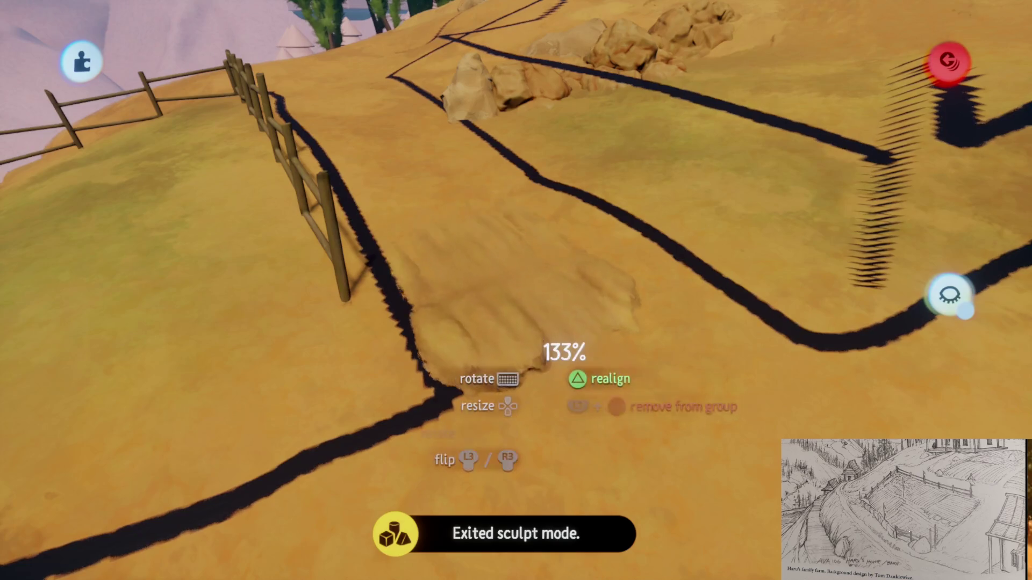
pyautogui.press('Up')
pyautogui.press('Up')
pyautogui.press('Up')
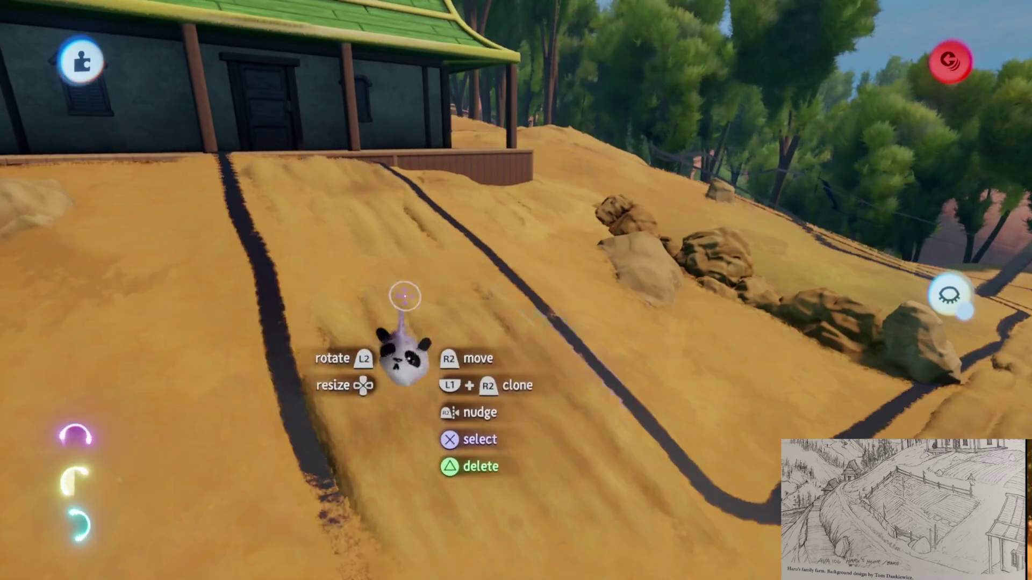
# Enlarge the fence-side dirt patch and delete the stray object on the slope below the hut
pyautogui.press('Delete')
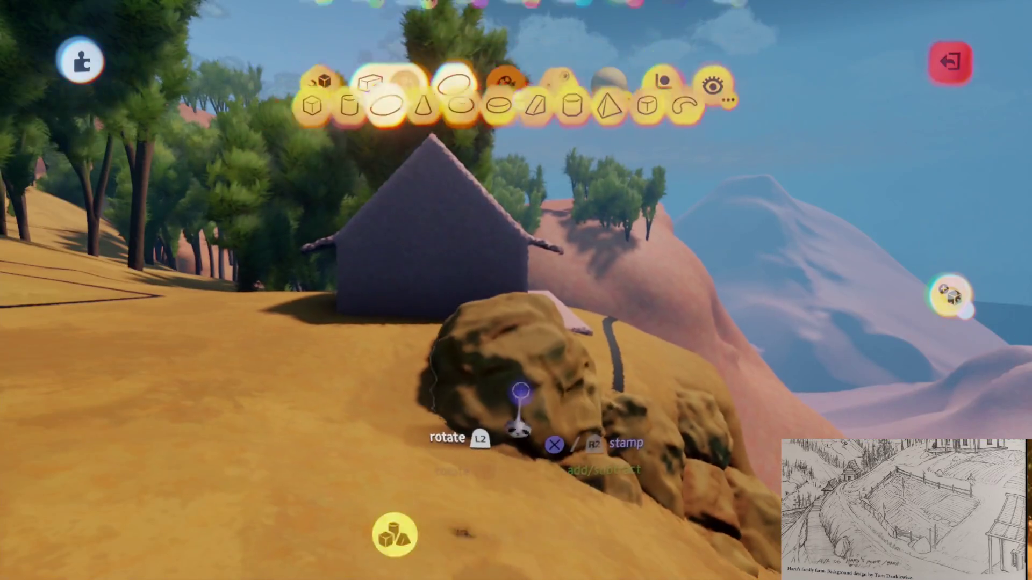
# Rearrange the hillside boulders, shrinking one to 114% in front of the porch
pyautogui.press('Escape')
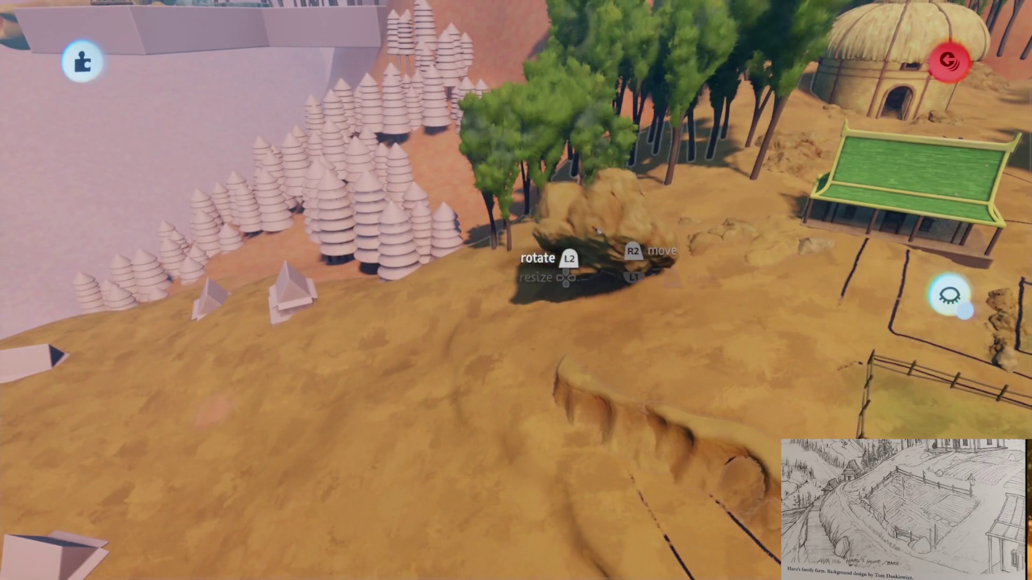
pyautogui.press('Delete')
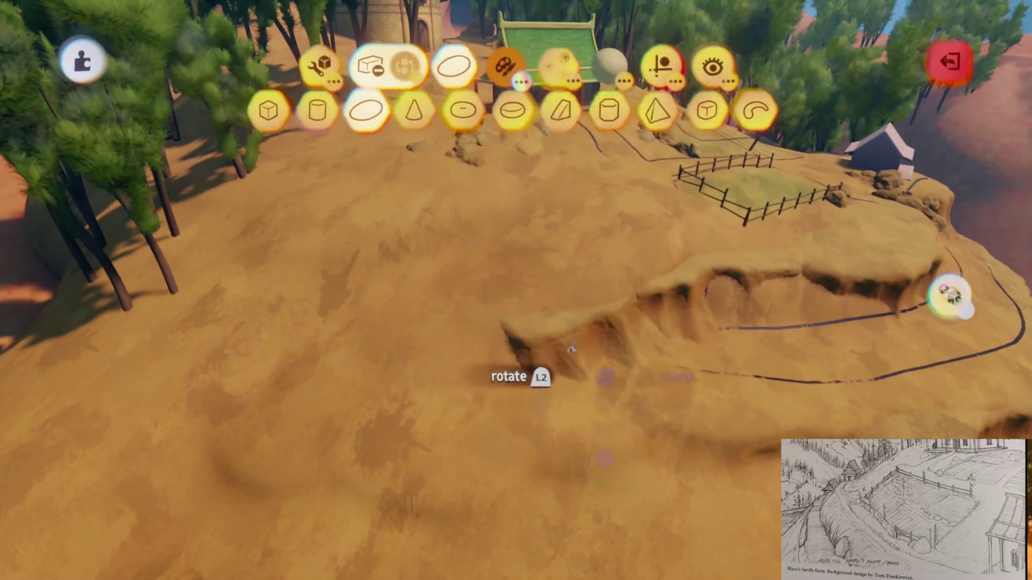
# Delete the rock by the trees and drag the large rock to the path's edge
pyautogui.press('Escape')
pyautogui.moveTo(576, 231)
pyautogui.mouseDown()
pyautogui.moveTo(591, 280)
pyautogui.moveTo(580, 344)
pyautogui.moveTo(591, 354)
pyautogui.moveTo(608, 284)
pyautogui.moveTo(631, 289)
pyautogui.moveTo(654, 165)
pyautogui.moveTo(640, 167)
pyautogui.moveTo(624, 231)
pyautogui.moveTo(602, 210)
pyautogui.moveTo(618, 239)
pyautogui.moveTo(618, 228)
pyautogui.moveTo(618, 260)
pyautogui.moveTo(561, 293)
pyautogui.mouseUp()
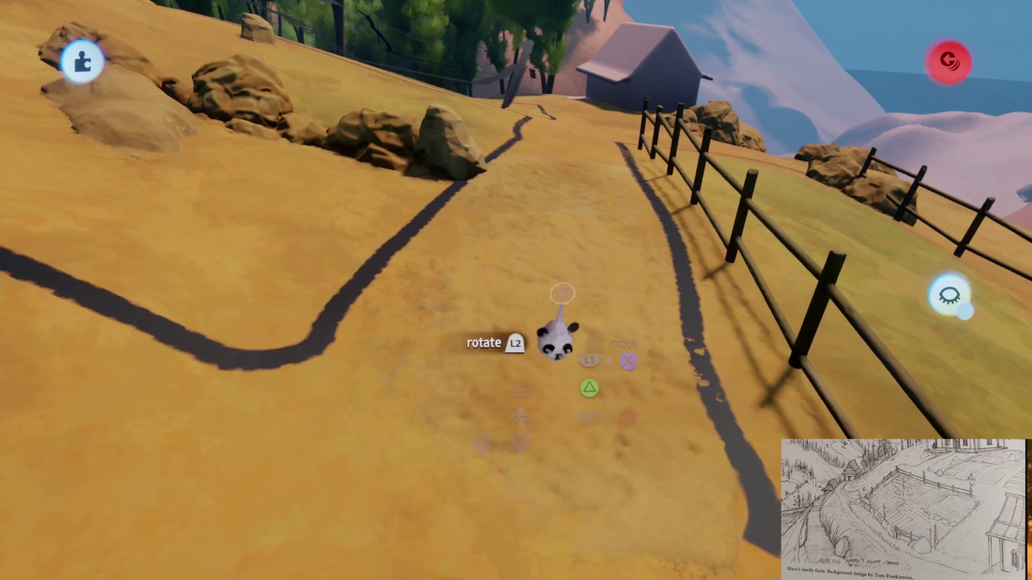
pyautogui.rightClick(538, 333)
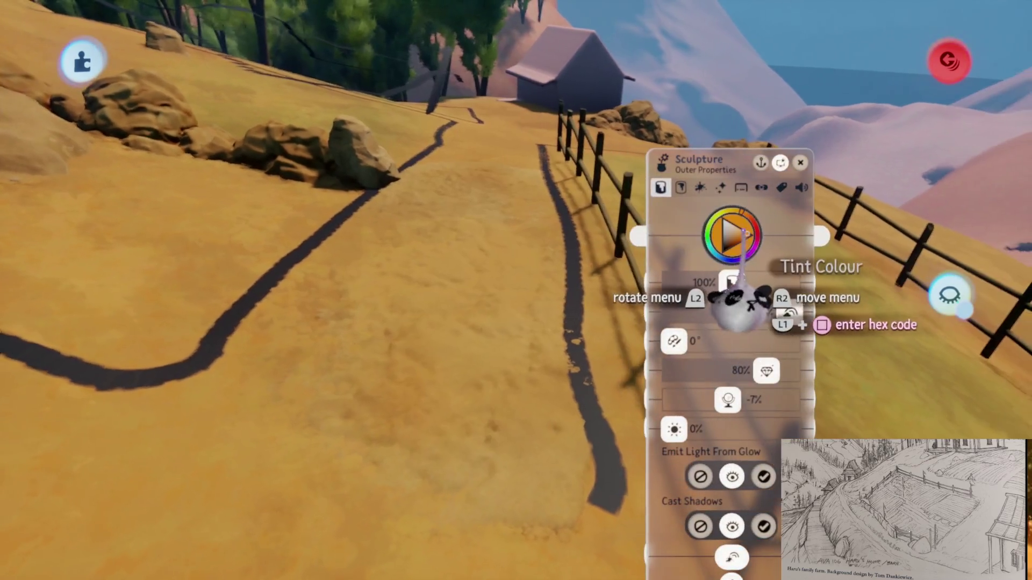
# Tint the dirt patch darker reddish brown and slide it left onto the path by the fence
pyautogui.click(744, 234)
pyautogui.moveTo(723, 329); pyautogui.dragTo(726, 343)
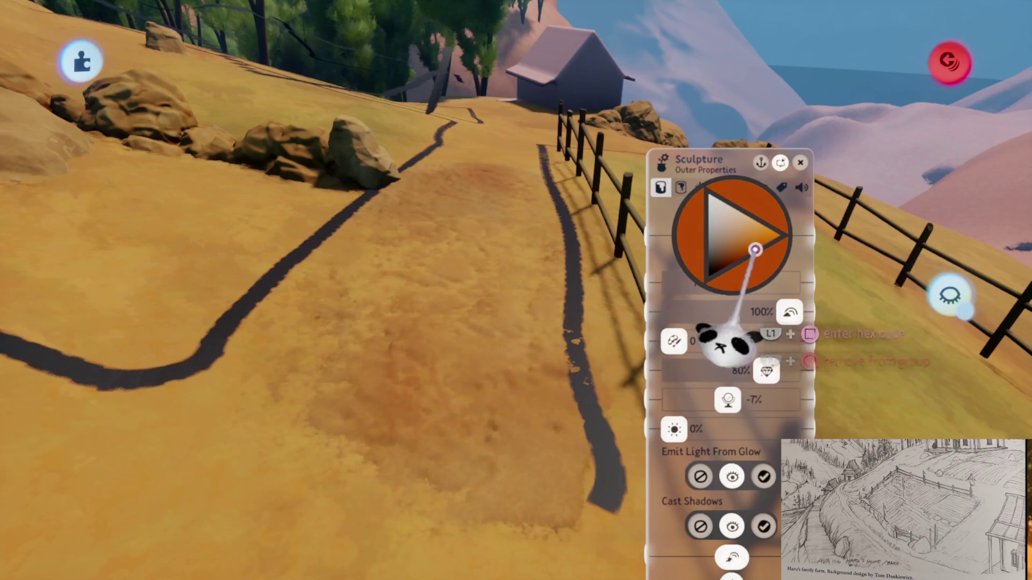
pyautogui.moveTo(742, 211)
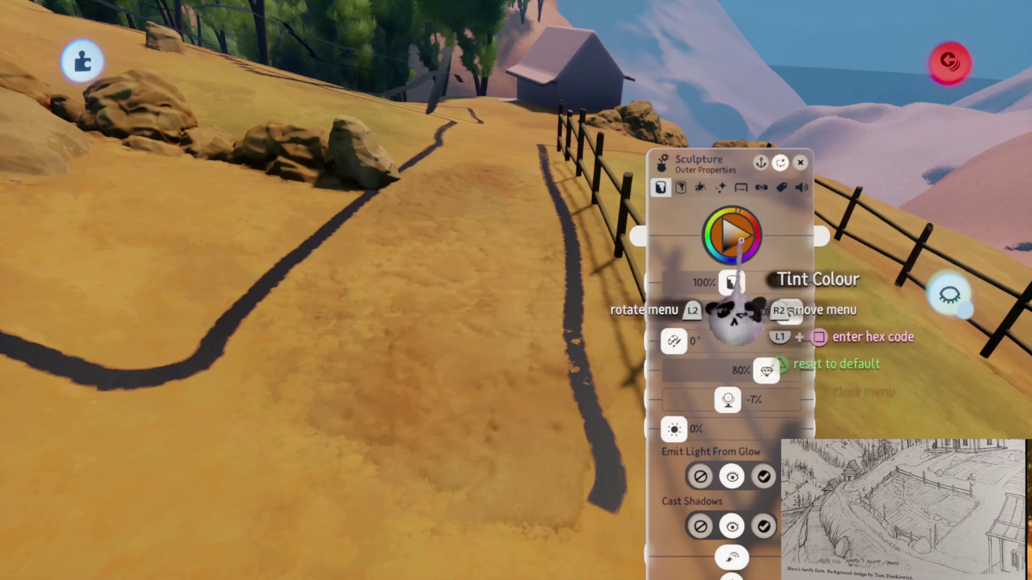
pyautogui.press('Escape')
pyautogui.moveTo(603, 396)
pyautogui.mouseDown()
pyautogui.moveTo(587, 398)
pyautogui.moveTo(586, 383)
pyautogui.moveTo(589, 397)
pyautogui.mouseUp()
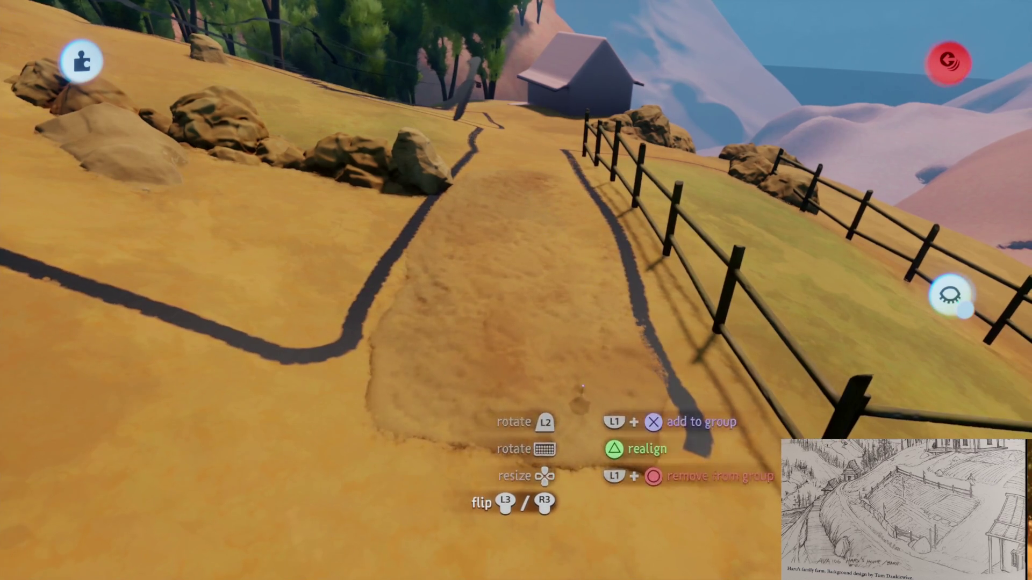
pyautogui.moveTo(585, 396)
pyautogui.mouseDown()
pyautogui.moveTo(806, 306)
pyautogui.moveTo(532, 339)
pyautogui.moveTo(534, 396)
pyautogui.moveTo(553, 357)
pyautogui.moveTo(553, 295)
pyautogui.moveTo(530, 288)
pyautogui.moveTo(551, 379)
pyautogui.moveTo(546, 368)
pyautogui.moveTo(564, 392)
pyautogui.moveTo(560, 306)
pyautogui.moveTo(577, 402)
pyautogui.moveTo(534, 380)
pyautogui.moveTo(524, 306)
pyautogui.moveTo(512, 353)
pyautogui.moveTo(524, 352)
pyautogui.moveTo(569, 250)
pyautogui.moveTo(584, 275)
pyautogui.moveTo(575, 246)
pyautogui.moveTo(588, 373)
pyautogui.moveTo(600, 380)
pyautogui.moveTo(618, 369)
pyautogui.moveTo(595, 301)
pyautogui.moveTo(597, 344)
pyautogui.moveTo(591, 322)
pyautogui.moveTo(595, 261)
pyautogui.moveTo(589, 274)
pyautogui.moveTo(606, 293)
pyautogui.moveTo(618, 279)
pyautogui.moveTo(617, 302)
pyautogui.moveTo(642, 317)
pyautogui.moveTo(656, 371)
pyautogui.moveTo(683, 323)
pyautogui.moveTo(677, 330)
pyautogui.mouseUp()
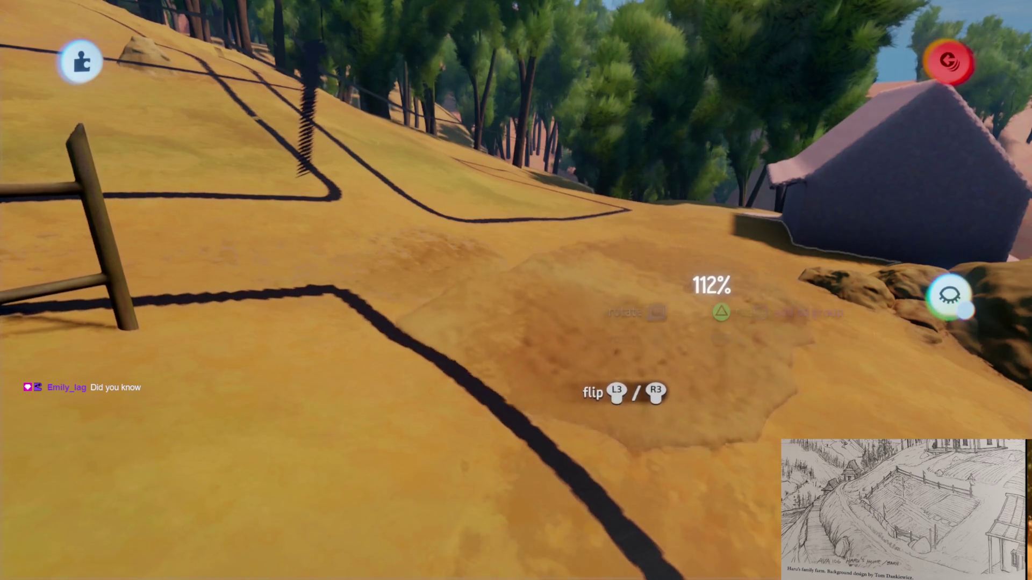
# Set down a dirt patch resized to 112% on the path near the barn
pyautogui.moveTo(693, 290); pyautogui.dragTo(691, 285)
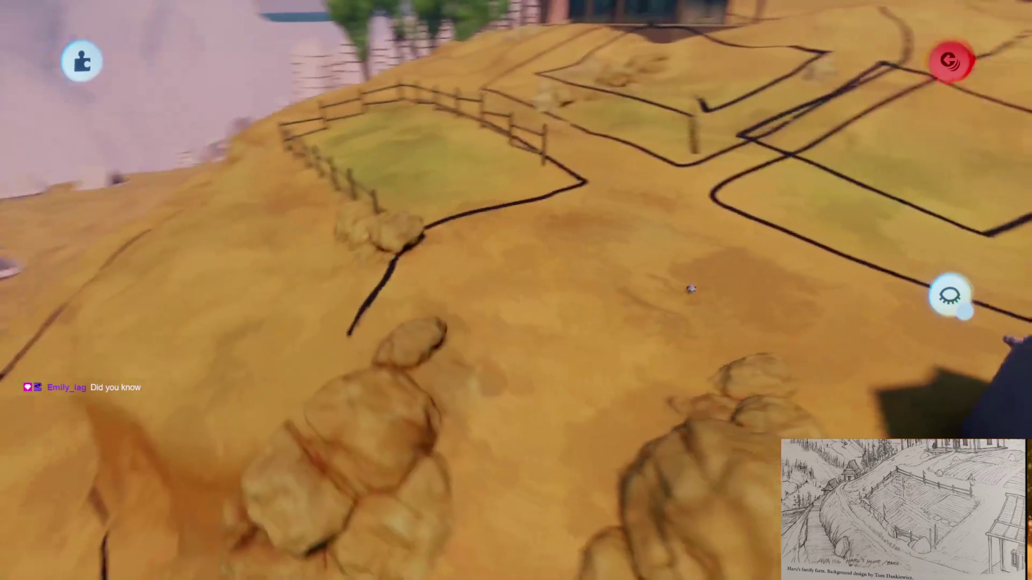
# Resize the boulder to 85% and drop it beside the fenced pen on the hilltop
pyautogui.scroll(-5, 691, 285)
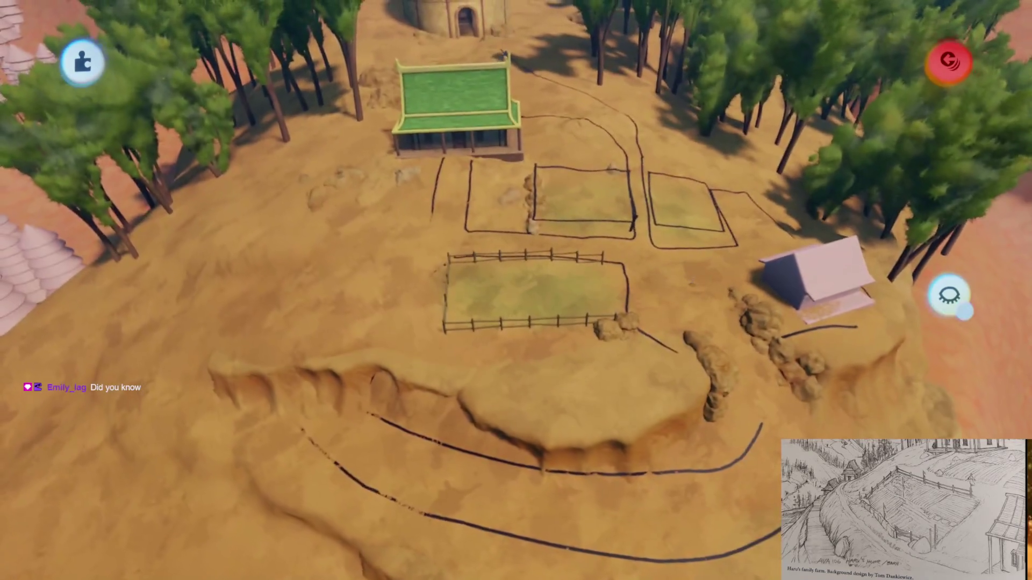
pyautogui.scroll(5, 691, 285)
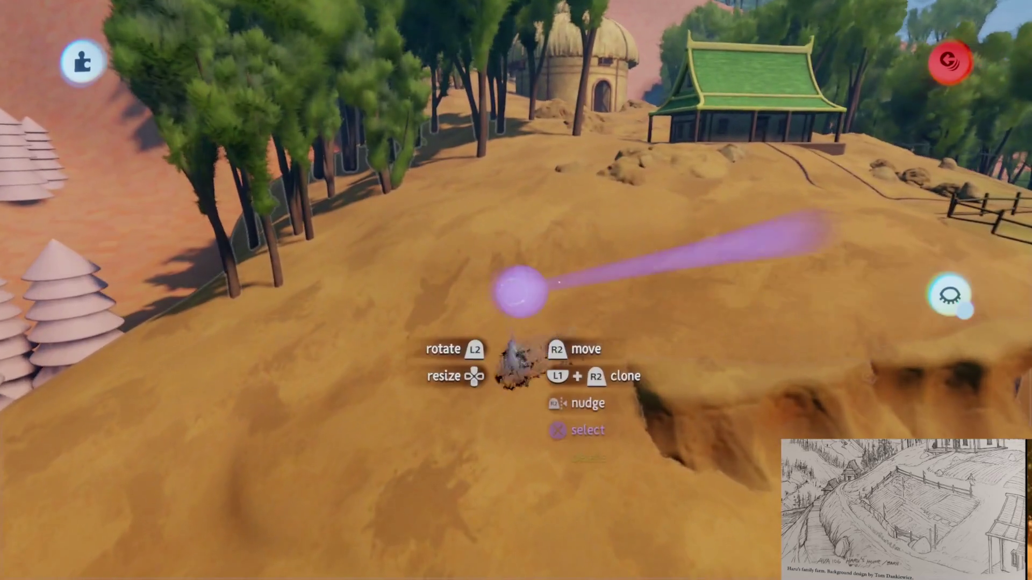
pyautogui.moveTo(520, 290)
pyautogui.mouseDown()
pyautogui.moveTo(541, 345)
pyautogui.moveTo(494, 360)
pyautogui.moveTo(530, 323)
pyautogui.moveTo(508, 209)
pyautogui.moveTo(553, 234)
pyautogui.mouseUp()
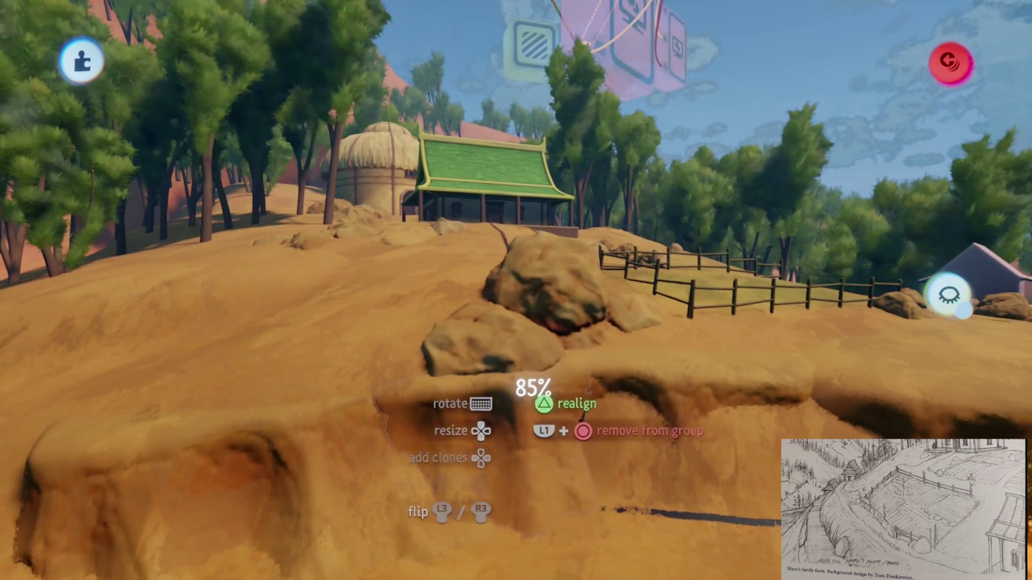
pyautogui.moveTo(537, 301); pyautogui.dragTo(462, 290)
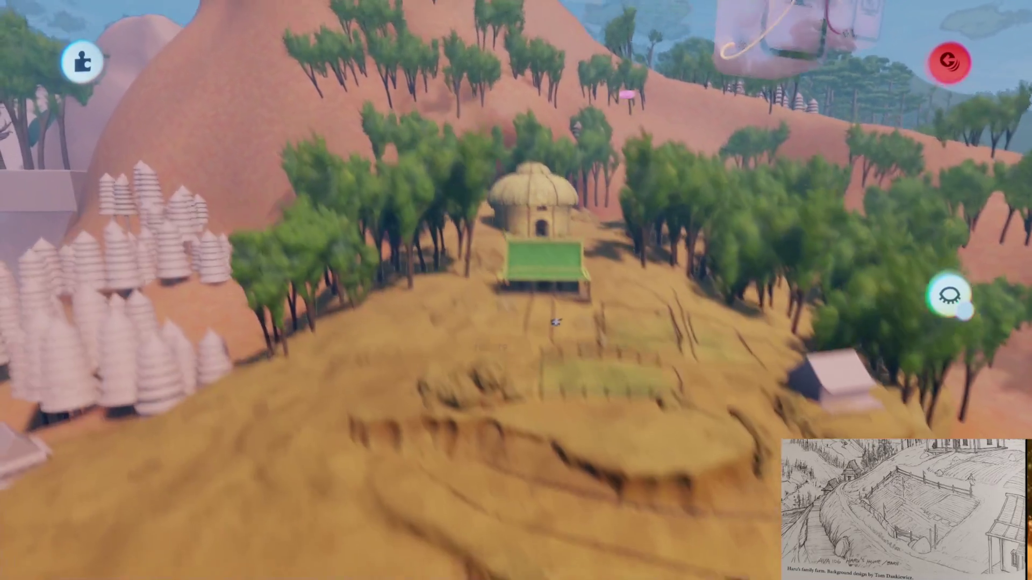
pyautogui.moveTo(559, 313)
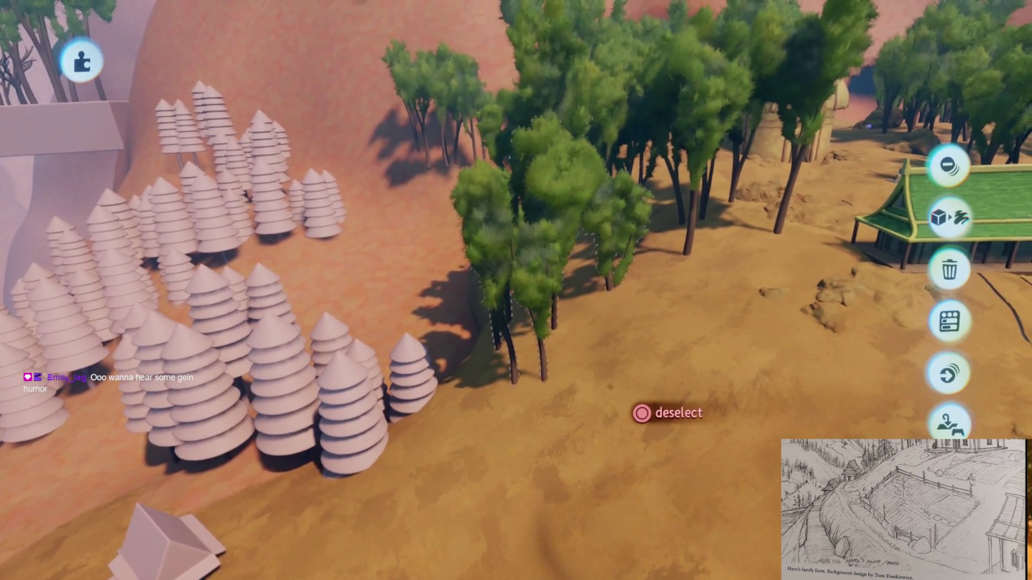
pyautogui.scroll(-5, 516, 290)
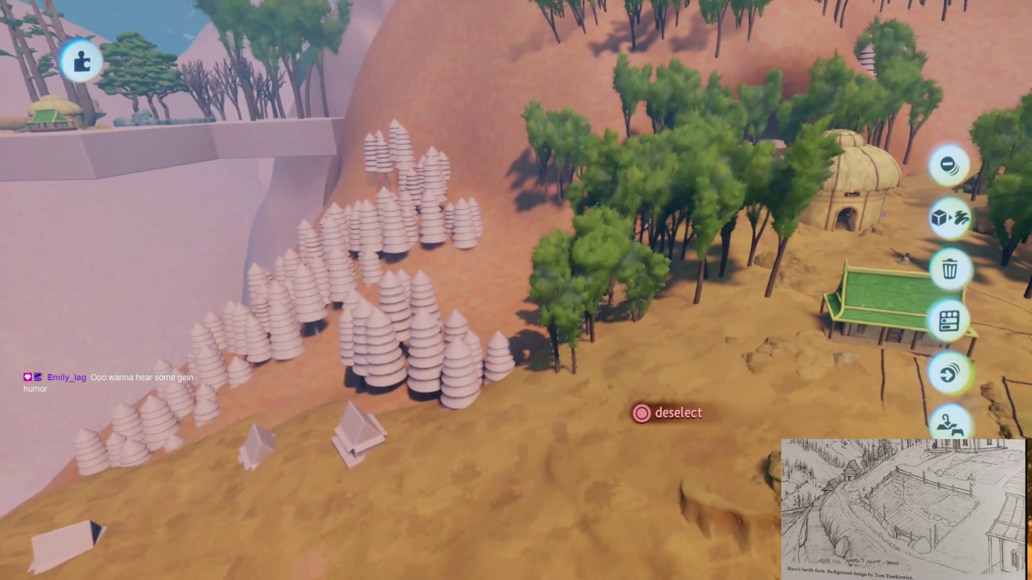
pyautogui.scroll(5, 641, 413)
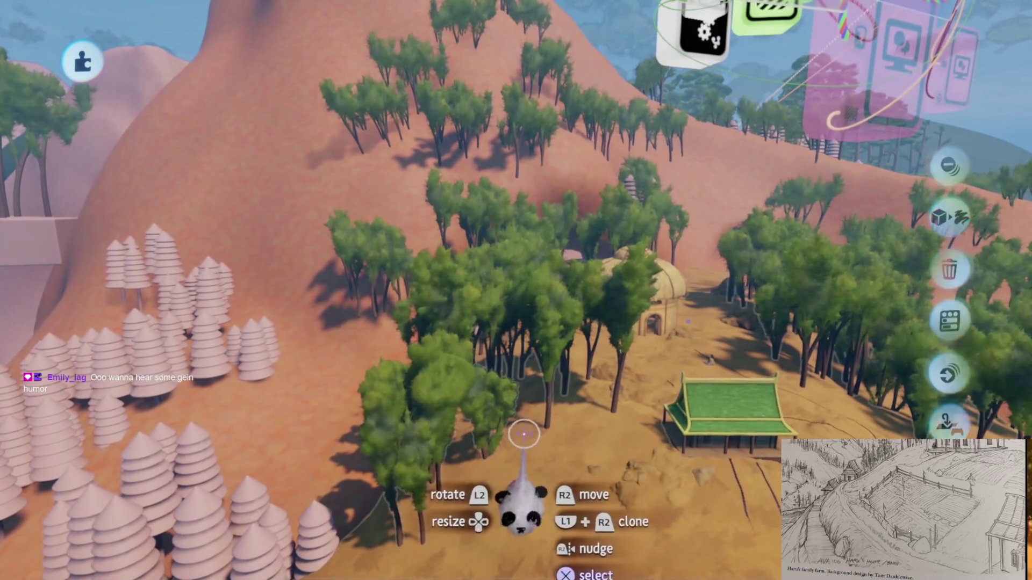
pyautogui.scroll(-5, 540, 437)
pyautogui.scroll(5, 539, 399)
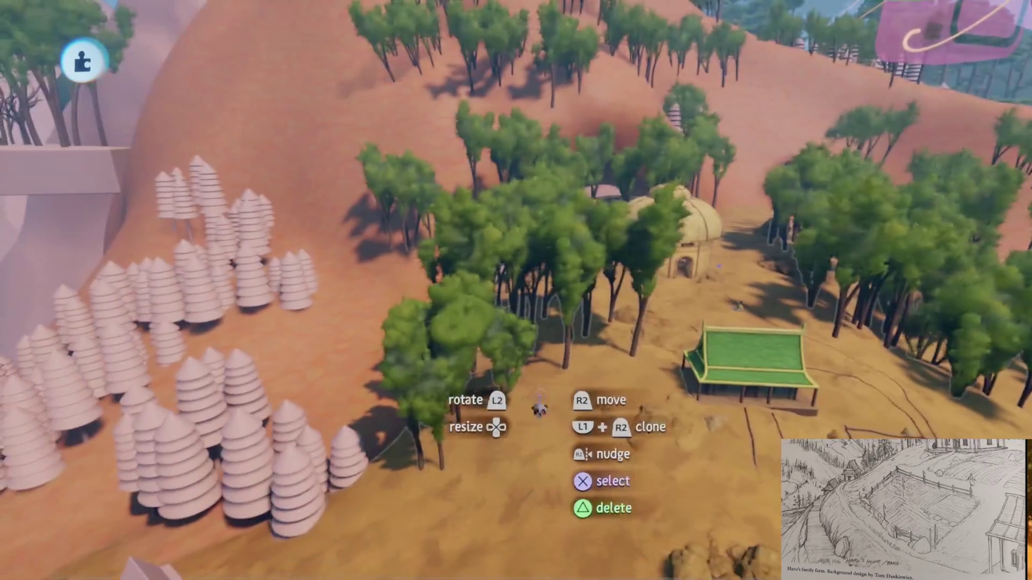
pyautogui.scroll(2, 538, 398)
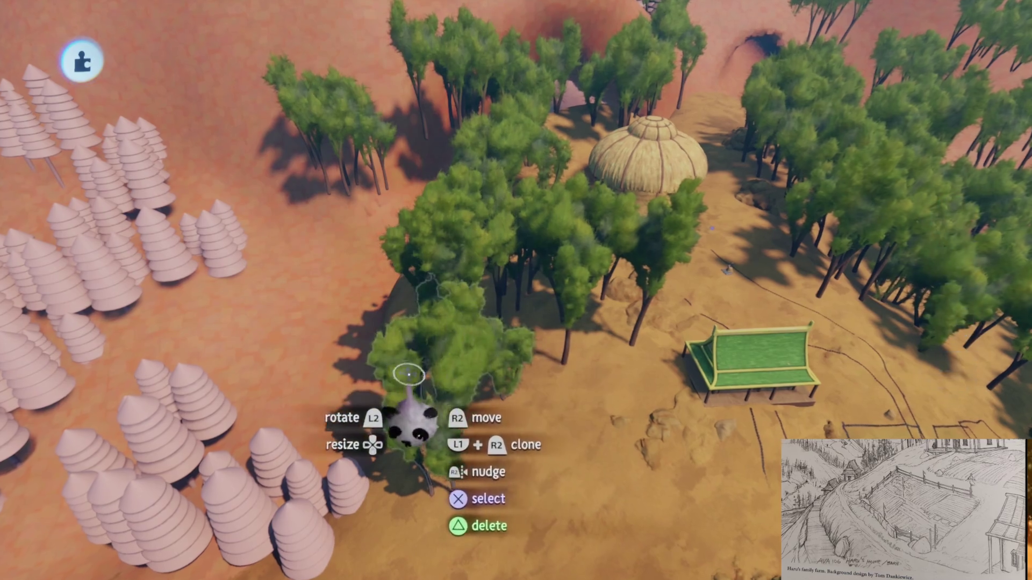
pyautogui.scroll(-5, 408, 375)
pyautogui.scroll(3, 521, 352)
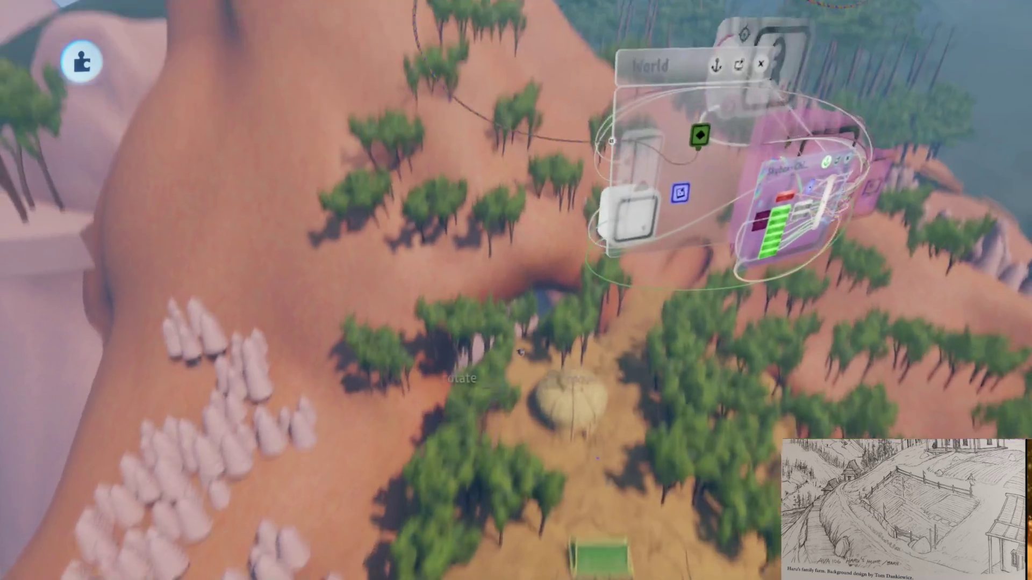
pyautogui.scroll(3, 525, 376)
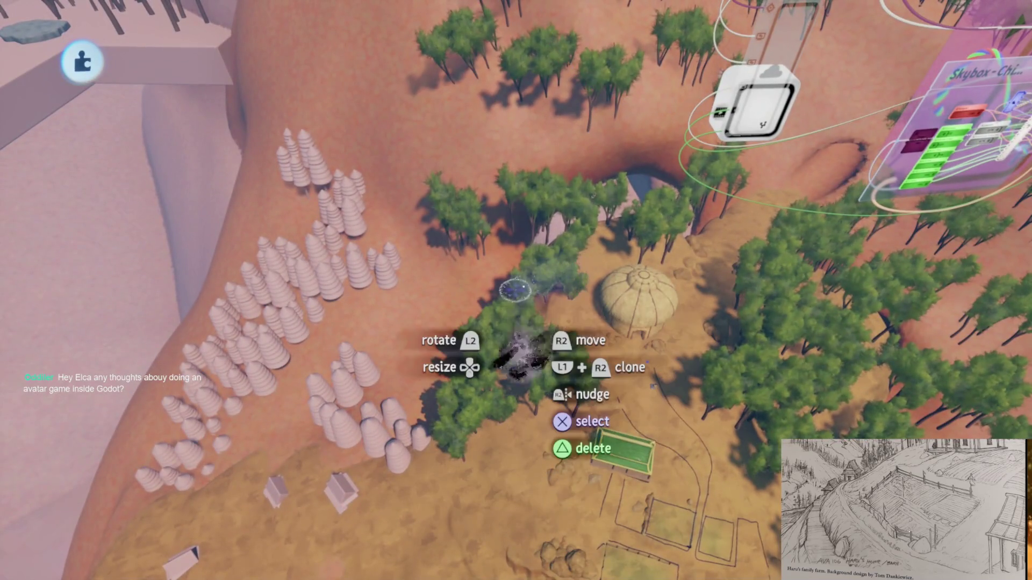
pyautogui.scroll(3, 507, 466)
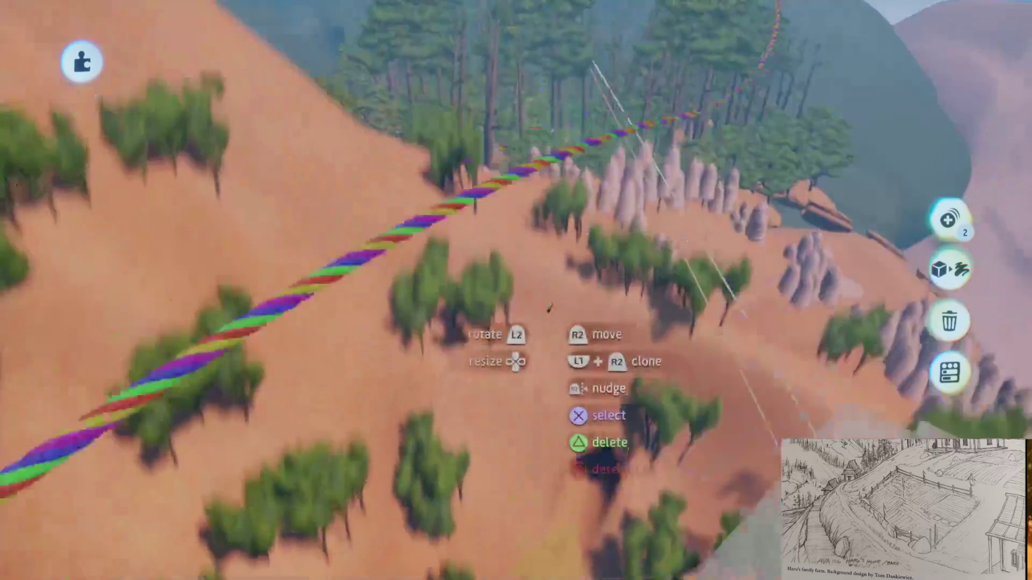
# Select two tree clusters on the hillside slope
pyautogui.click(321, 267)
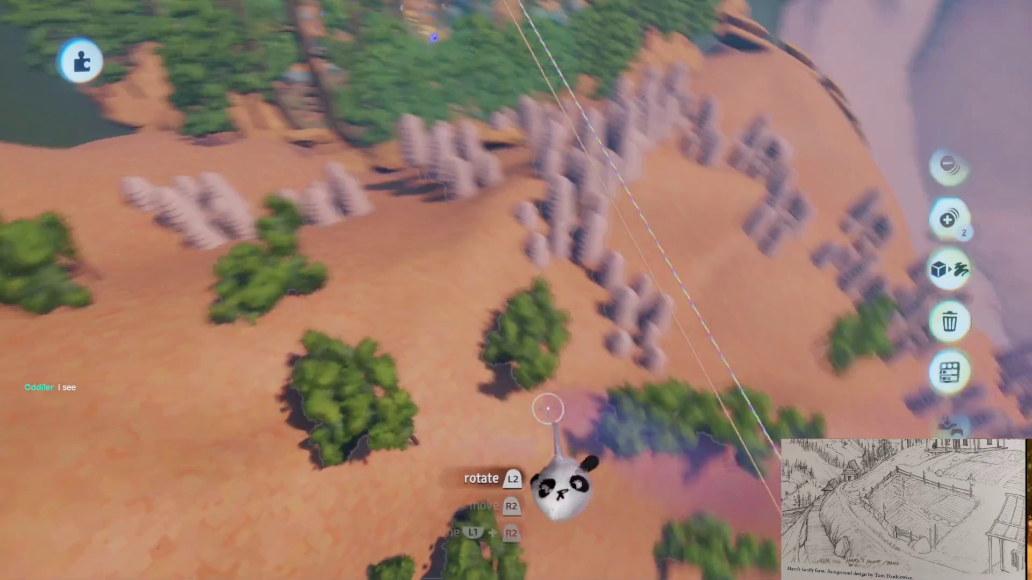
pyautogui.click(495, 348)
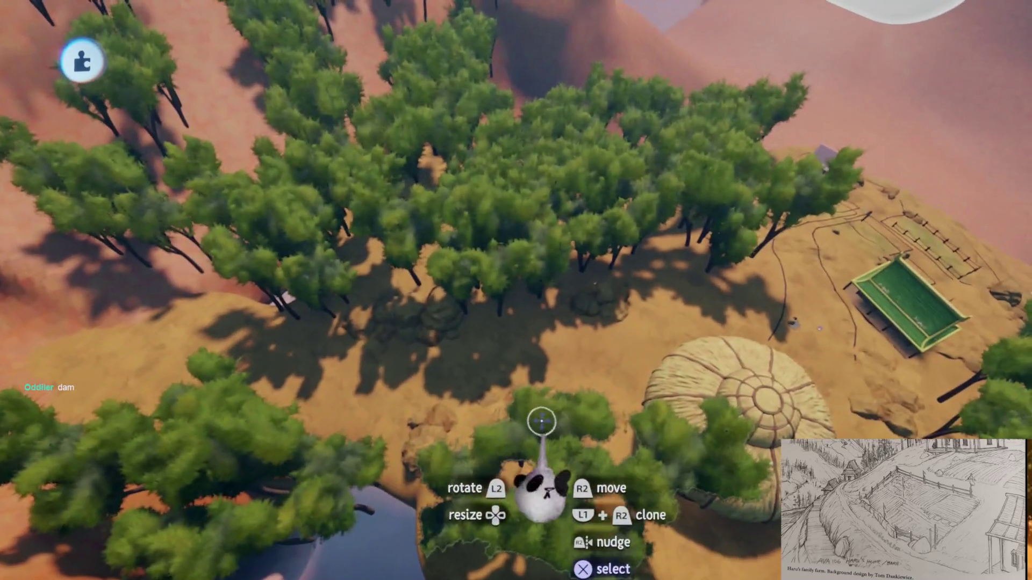
# Select the tree groups by the cave, on the ridge and on the hilltop
pyautogui.click(542, 421)
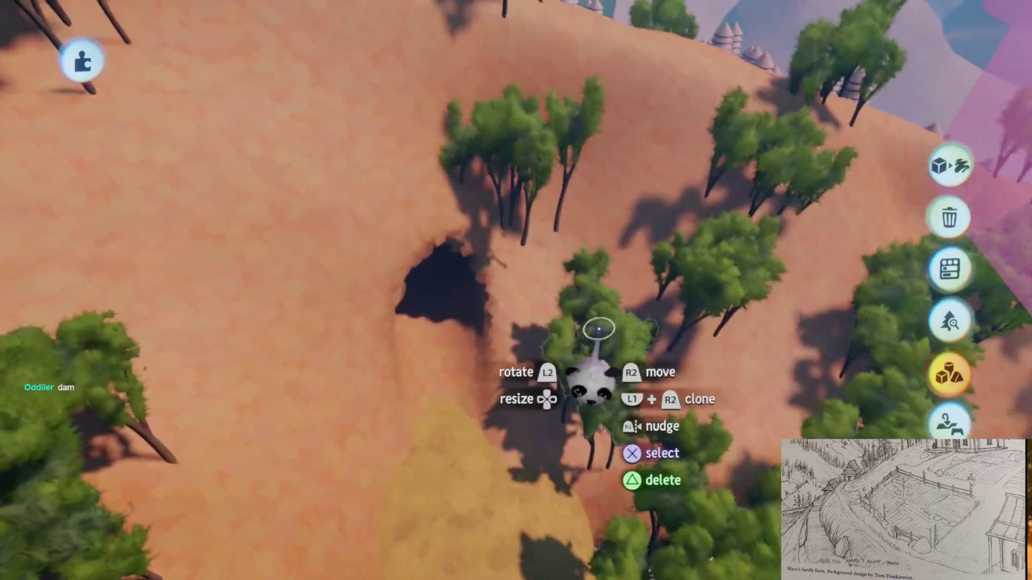
pyautogui.click(598, 329)
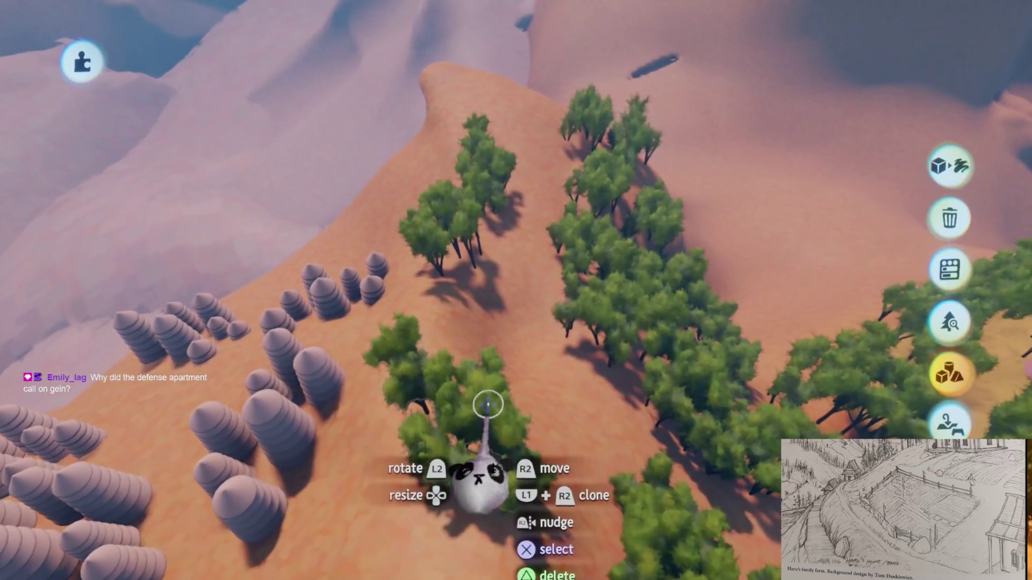
pyautogui.click(497, 411)
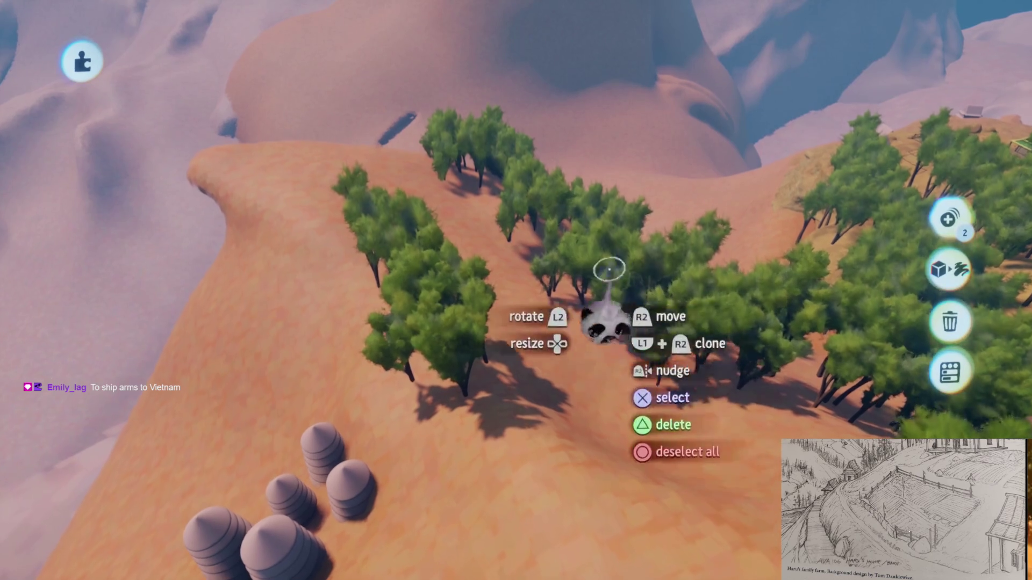
pyautogui.click(439, 336)
pyautogui.moveTo(461, 344)
pyautogui.mouseDown()
pyautogui.moveTo(499, 349)
pyautogui.moveTo(490, 367)
pyautogui.mouseUp()
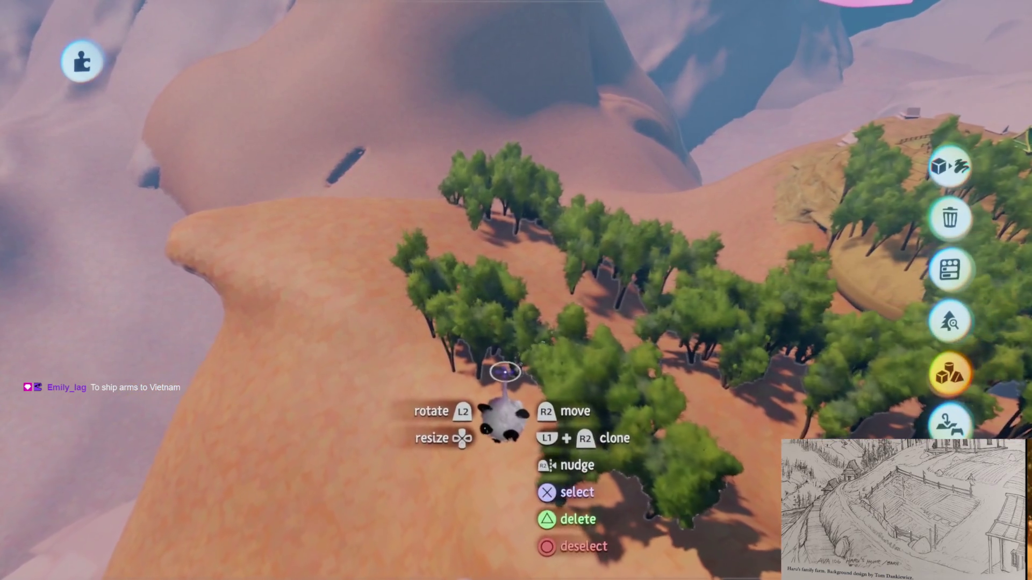
pyautogui.moveTo(482, 313)
pyautogui.mouseDown()
pyautogui.moveTo(532, 328)
pyautogui.moveTo(553, 362)
pyautogui.moveTo(320, 407)
pyautogui.moveTo(599, 410)
pyautogui.moveTo(587, 380)
pyautogui.moveTo(726, 299)
pyautogui.moveTo(505, 320)
pyautogui.mouseUp()
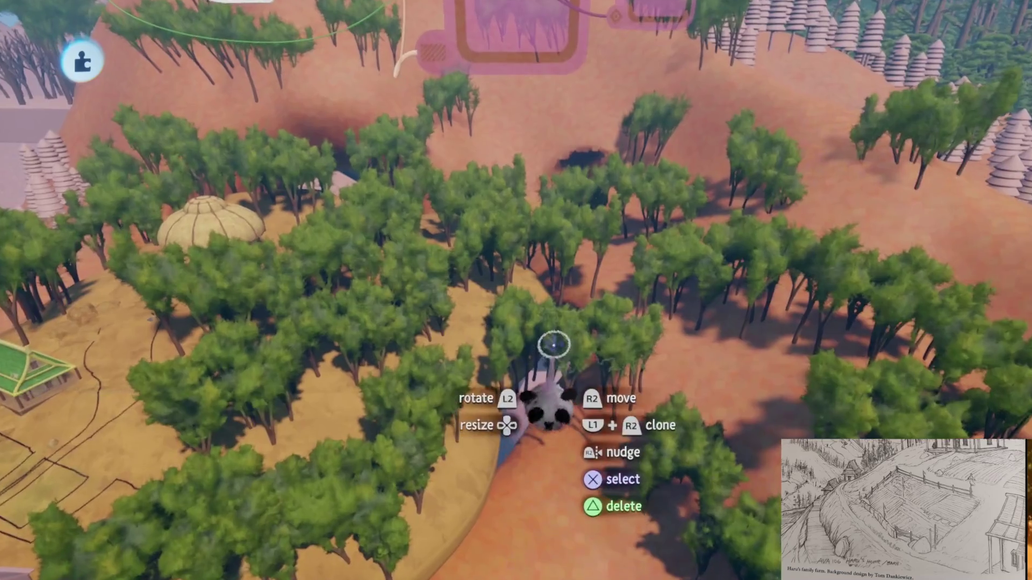
# Add the trees around the hut to the selection and show the Leaves Outer Properties
pyautogui.click(554, 346)
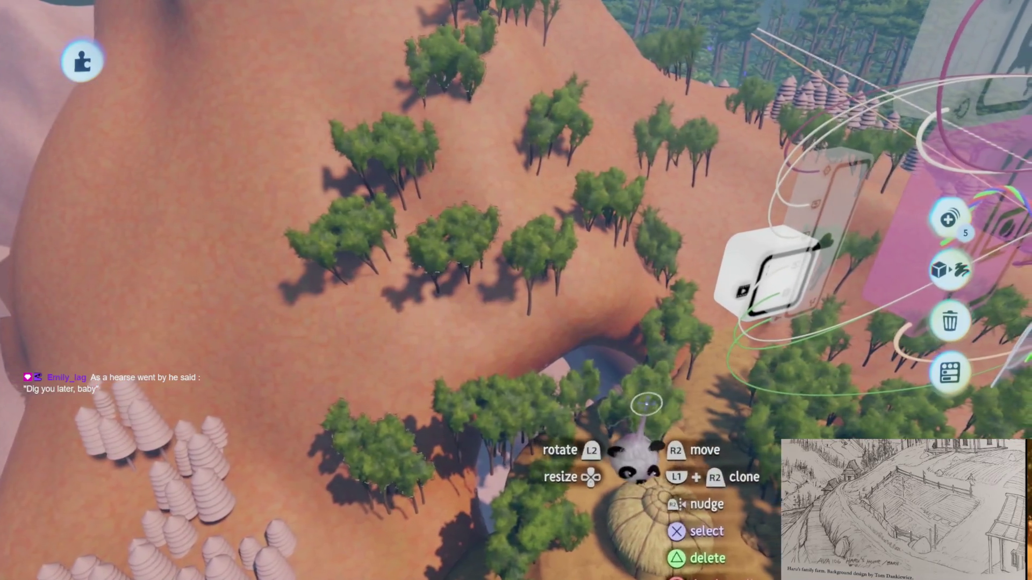
pyautogui.click(653, 409)
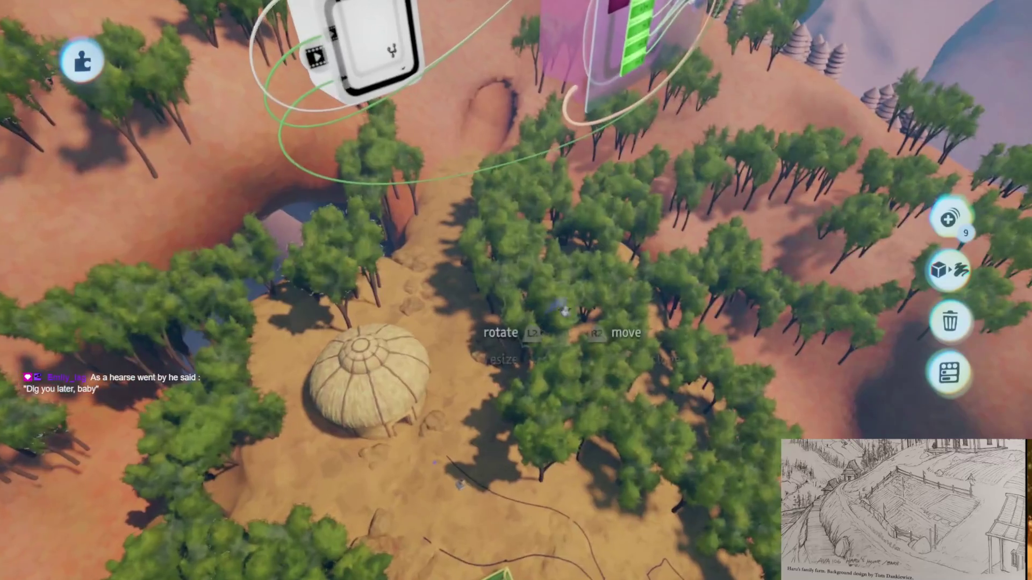
pyautogui.click(643, 428)
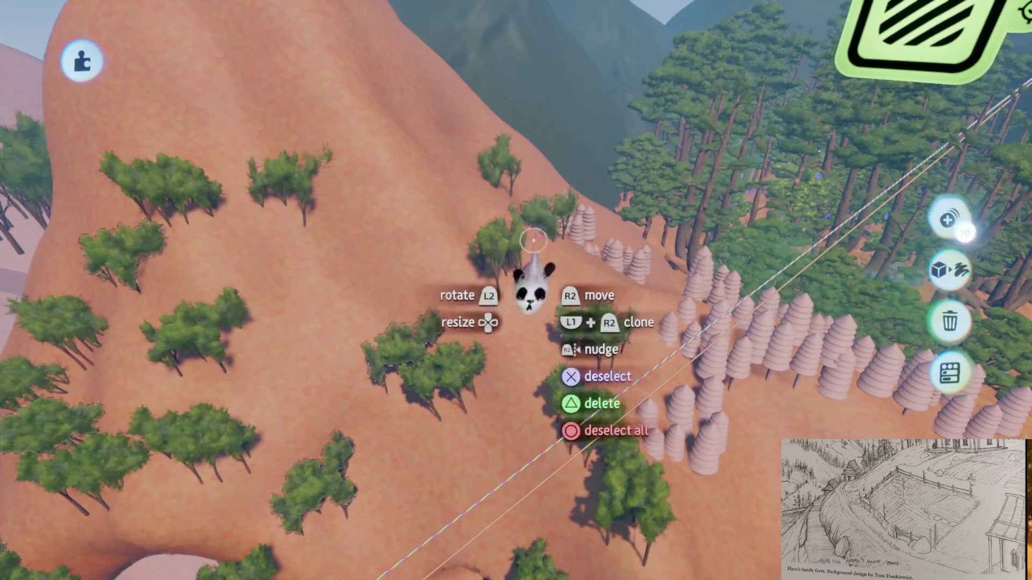
pyautogui.click(407, 348)
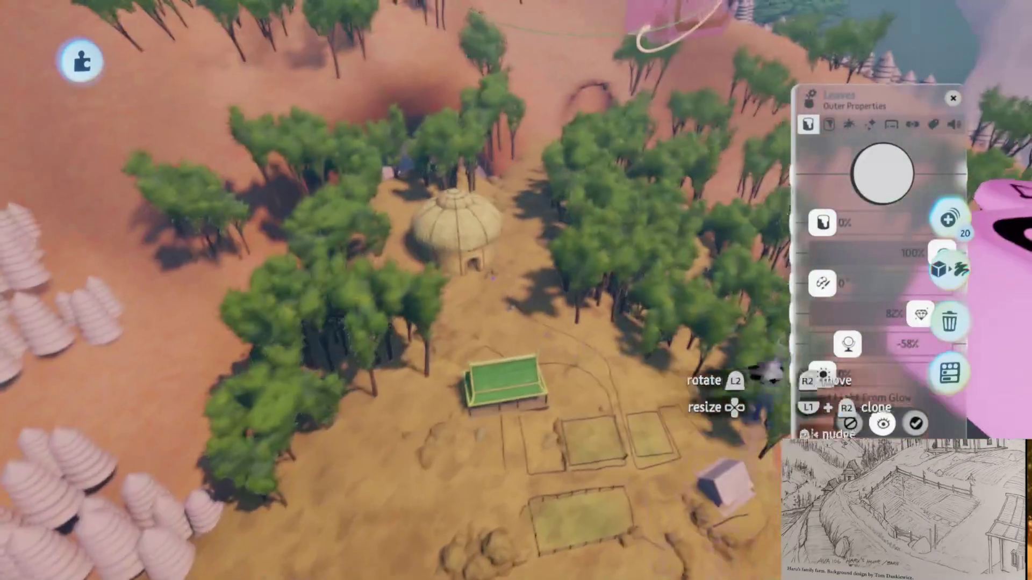
# Tint the selected trees' leaves yellow at 38%, then close the leaf Outer Properties panel
pyautogui.moveTo(817, 391); pyautogui.dragTo(645, 471)
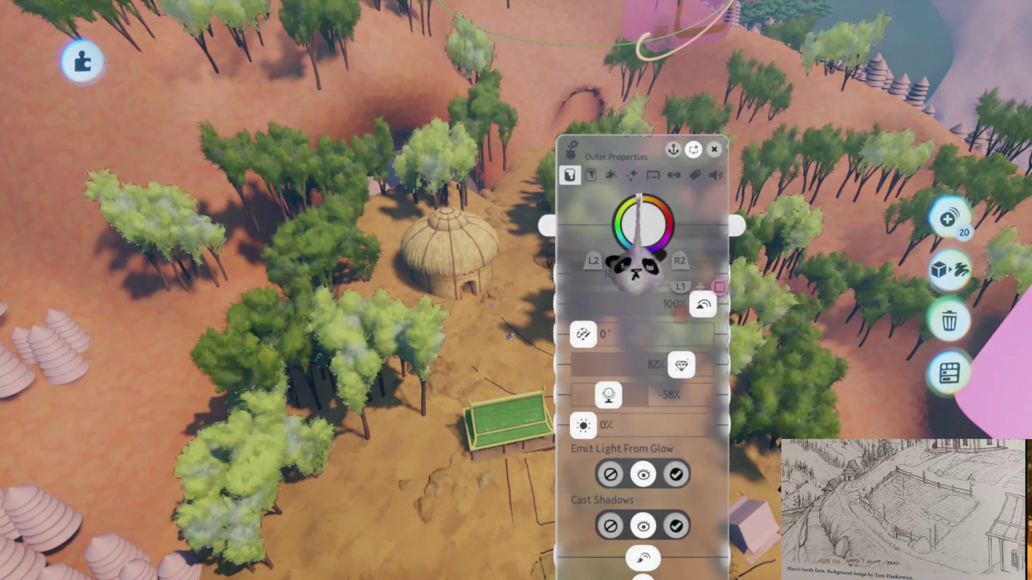
pyautogui.click(640, 211)
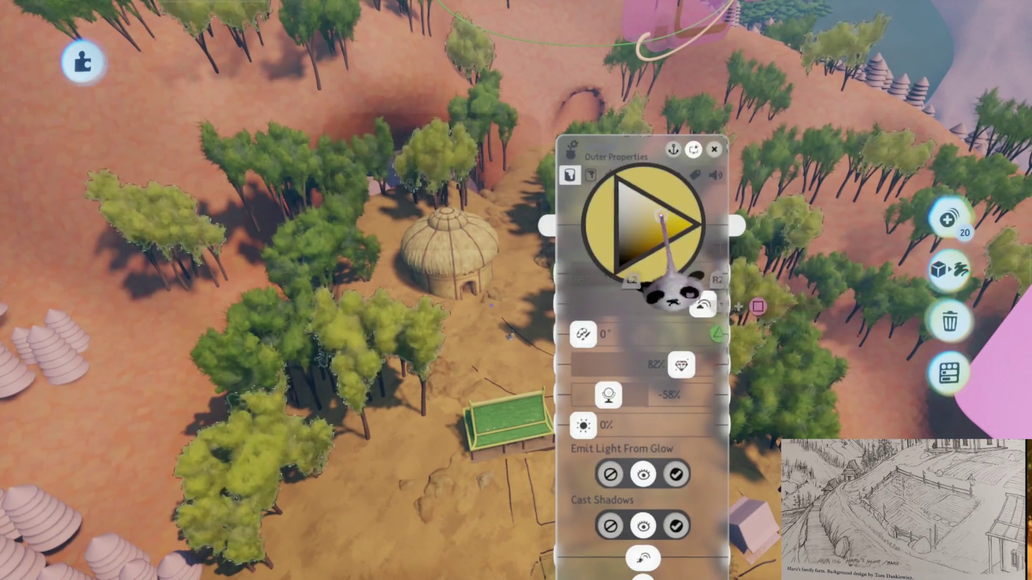
pyautogui.click(678, 220)
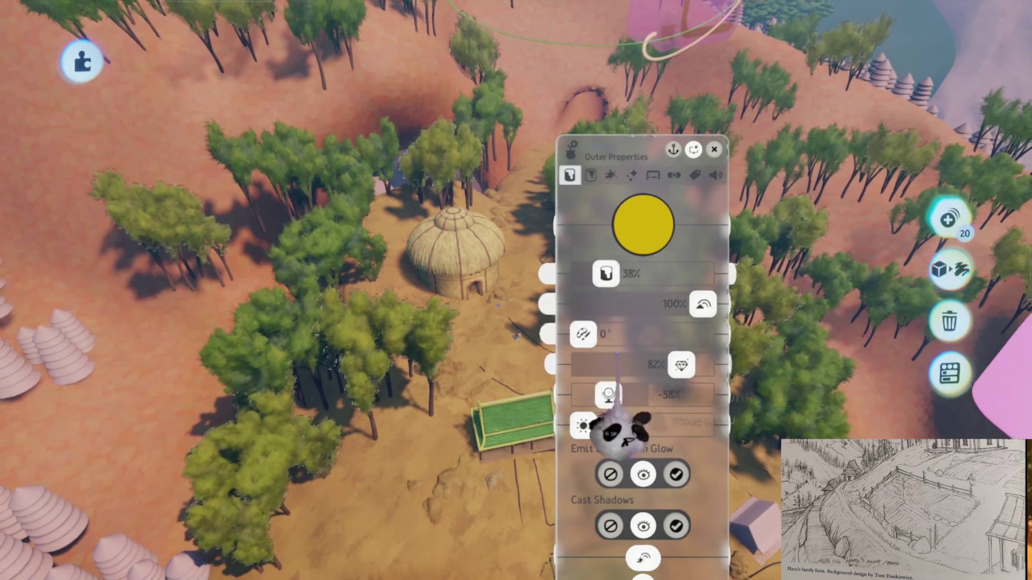
pyautogui.scroll(-5, 599, 344)
pyautogui.scroll(5, 542, 382)
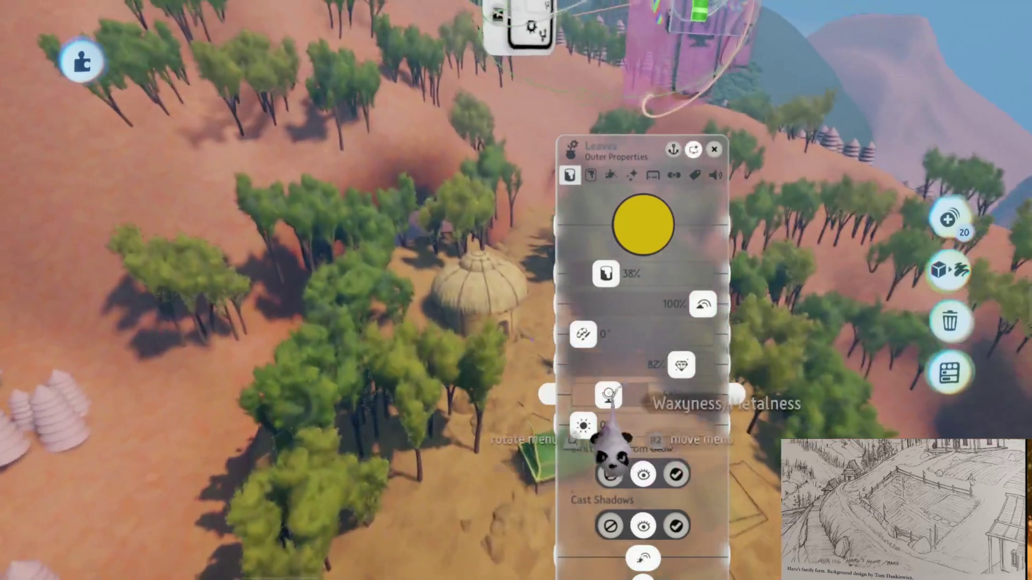
pyautogui.press('Escape')
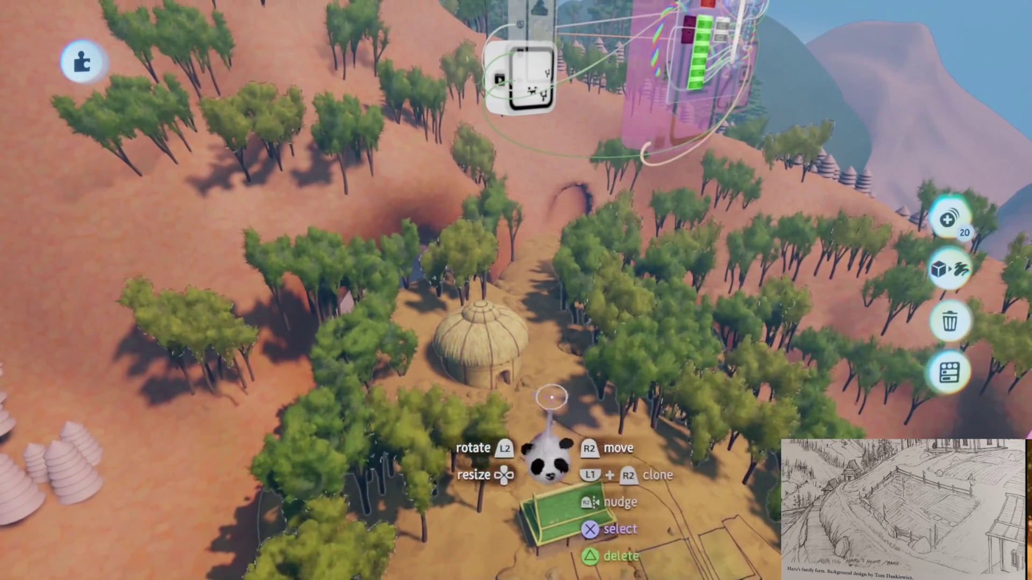
pyautogui.scroll(-3, 551, 397)
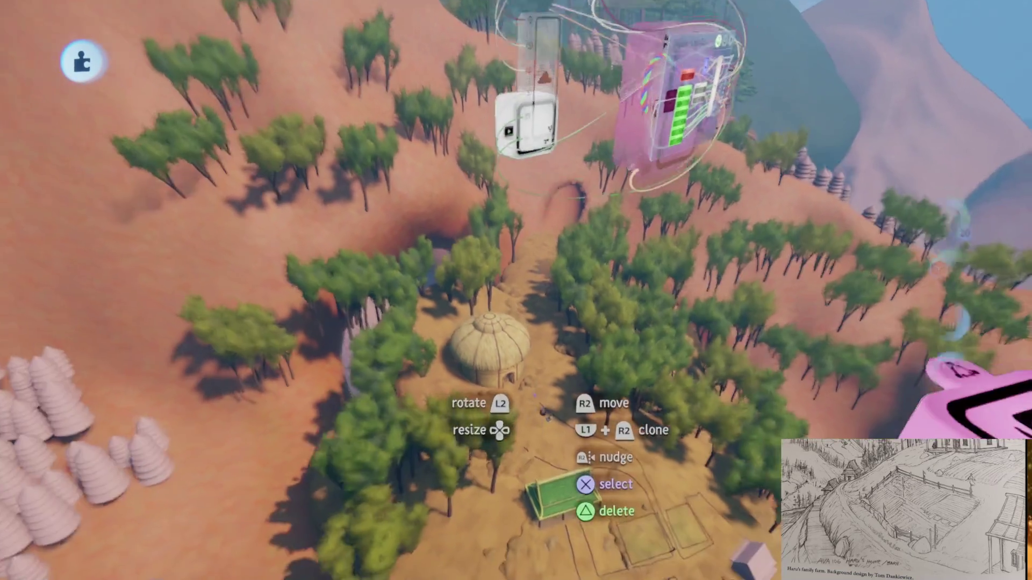
pyautogui.scroll(2, 410, 288)
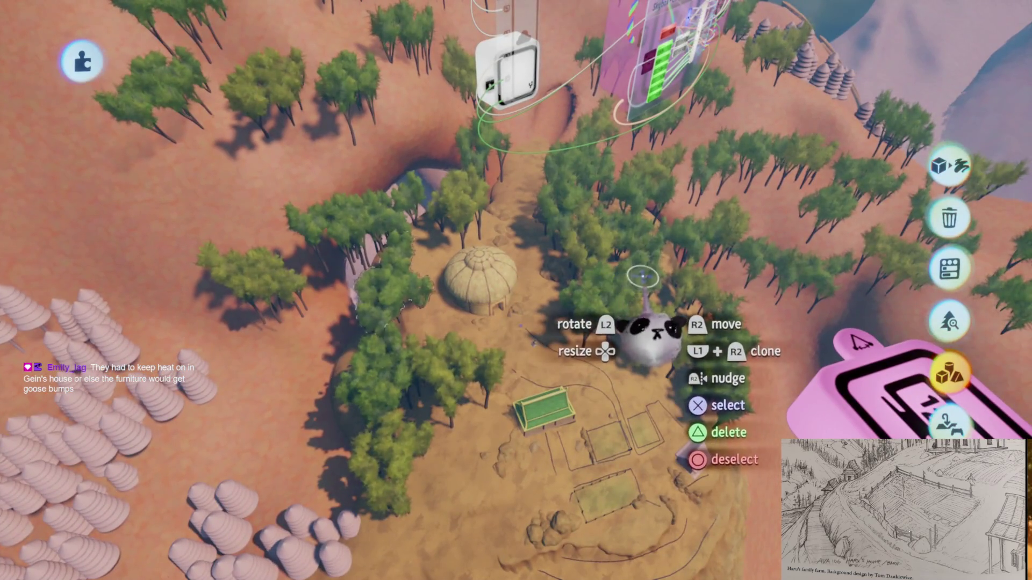
pyautogui.scroll(-5, 604, 287)
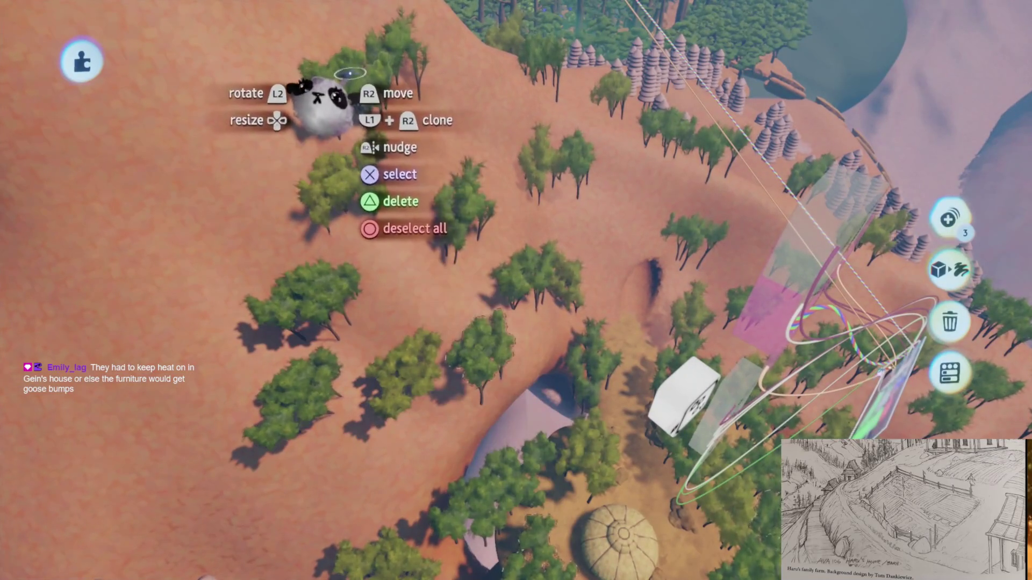
# Fly the camera over the upper slope beyond the hut to pick eleven more trees
pyautogui.hscroll(5, 505, 237)
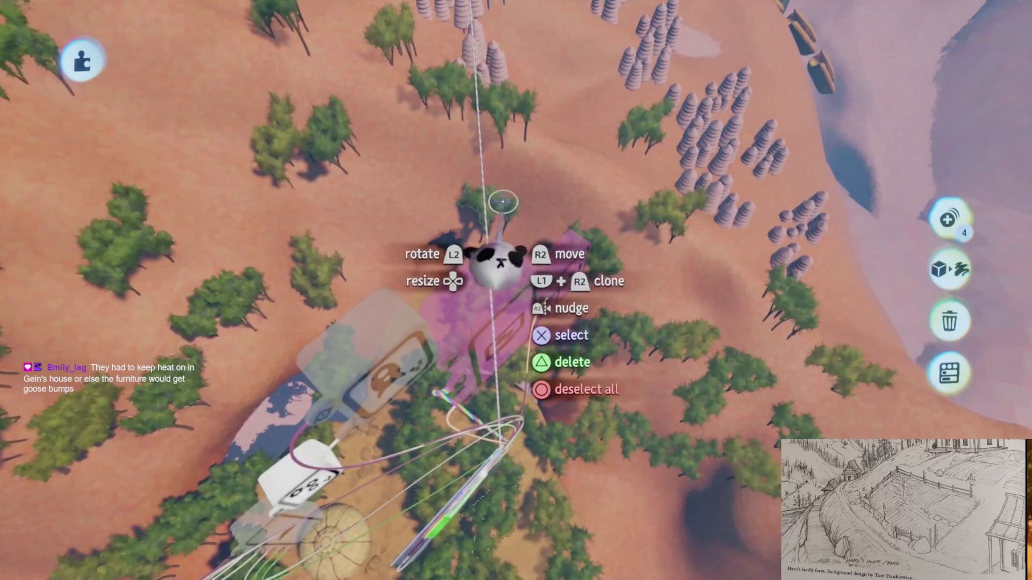
pyautogui.scroll(5, 507, 196)
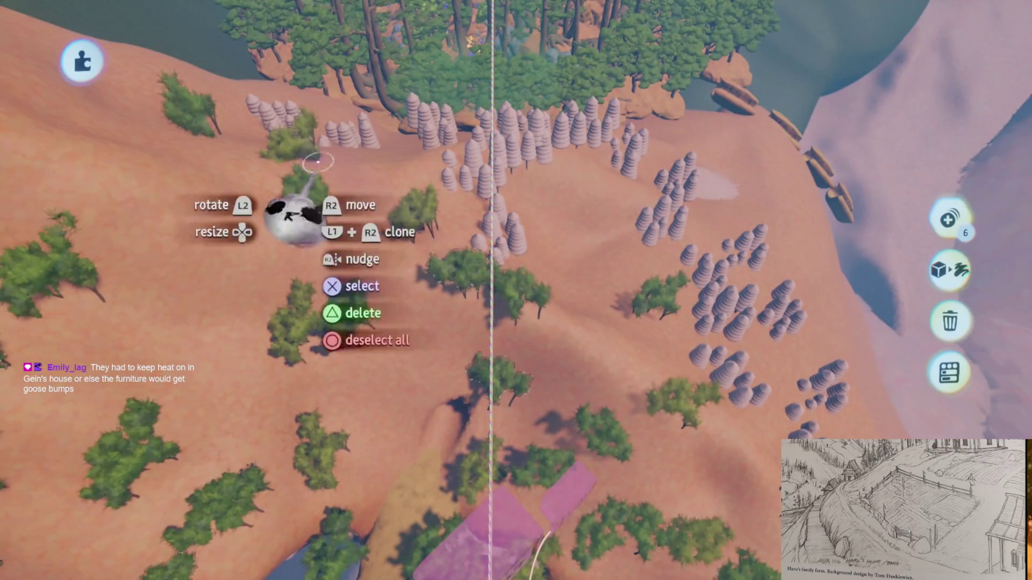
pyautogui.scroll(-5, 505, 242)
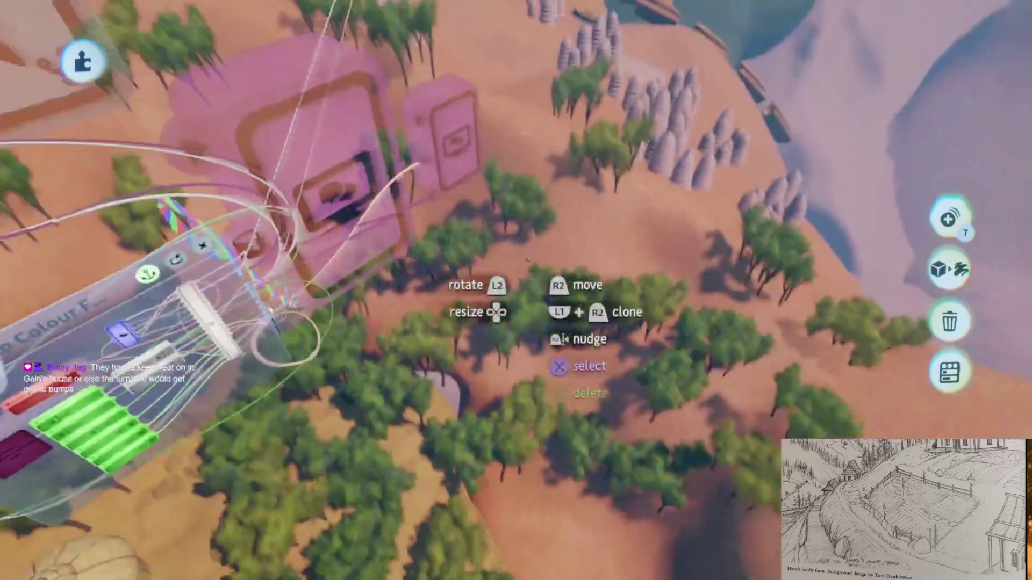
pyautogui.scroll(-2, 527, 259)
pyautogui.scroll(3, 583, 439)
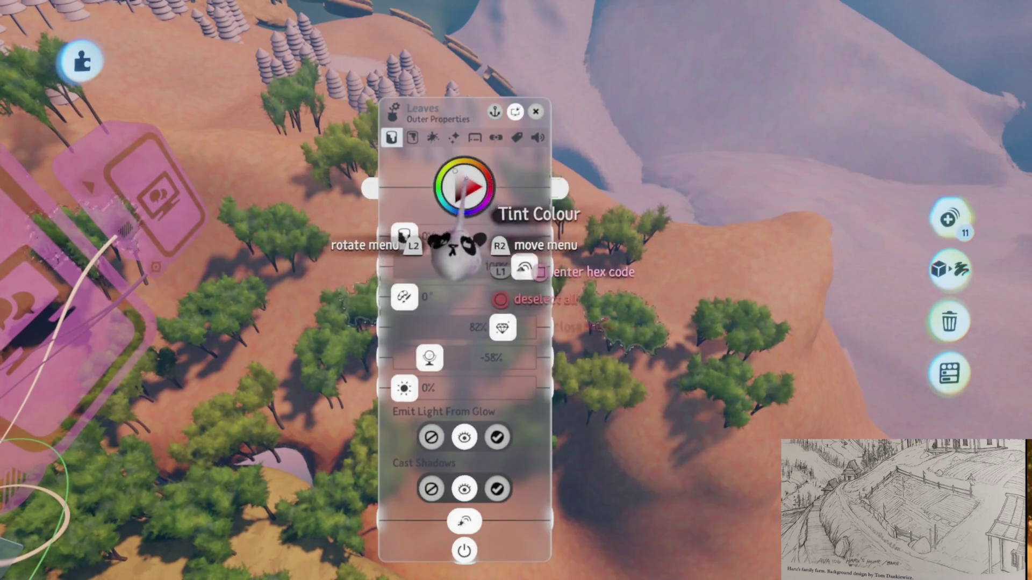
# Close the Leaves Outer Properties panel, reopen it, and close it again
pyautogui.scroll(-5, 450, 300)
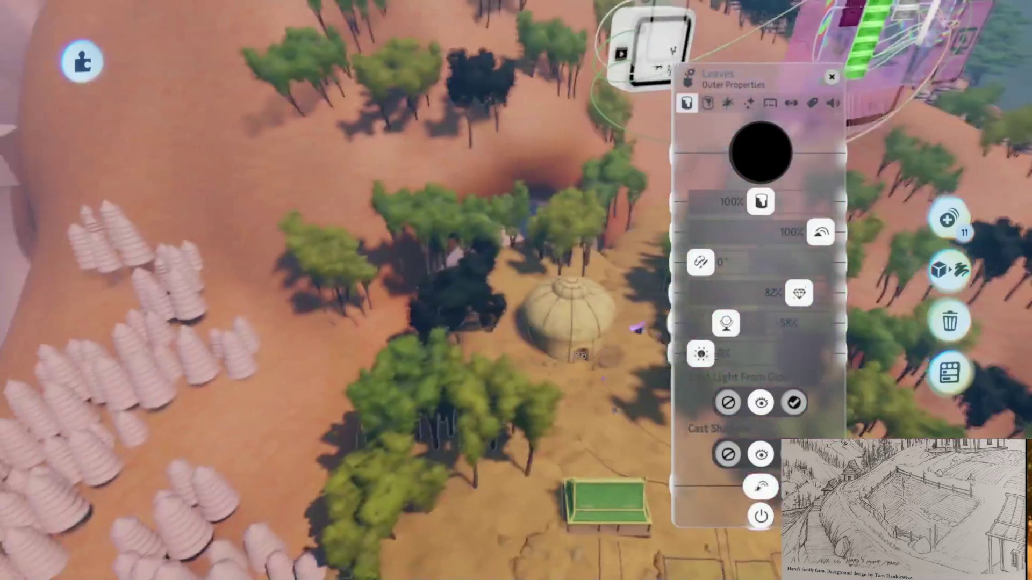
pyautogui.scroll(3, 516, 290)
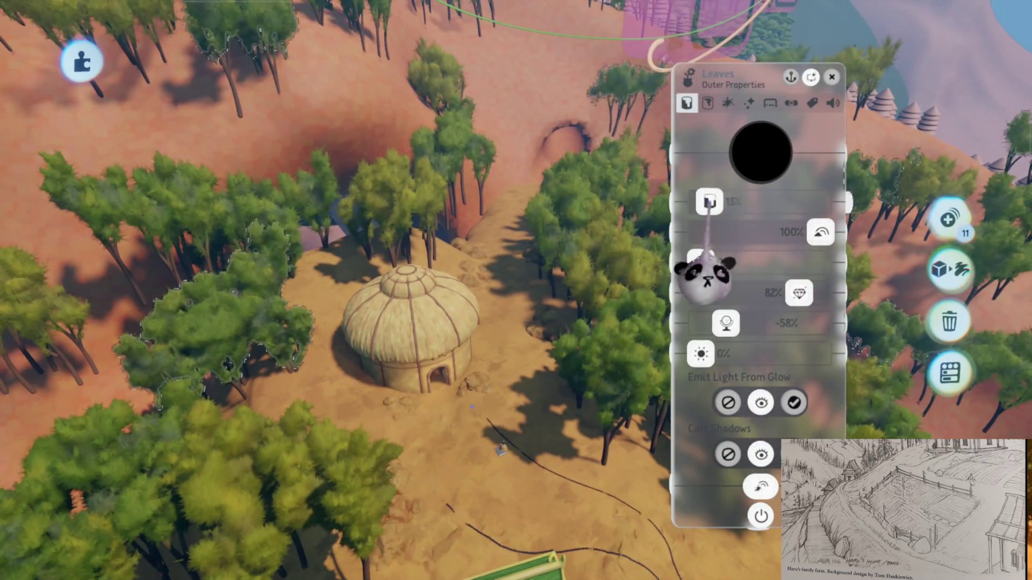
pyautogui.press('Escape')
pyautogui.scroll(-5, 516, 290)
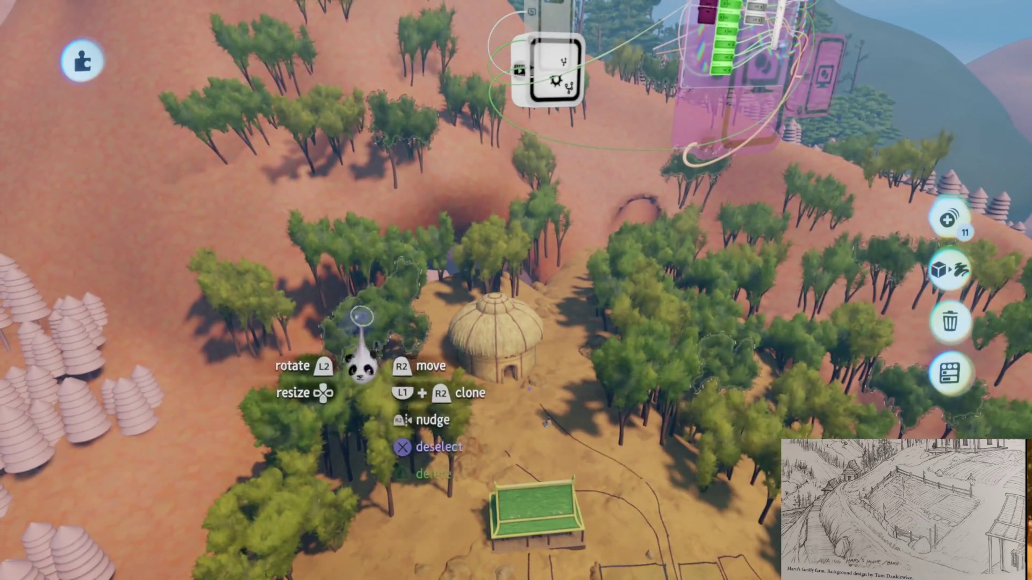
pyautogui.click(360, 365)
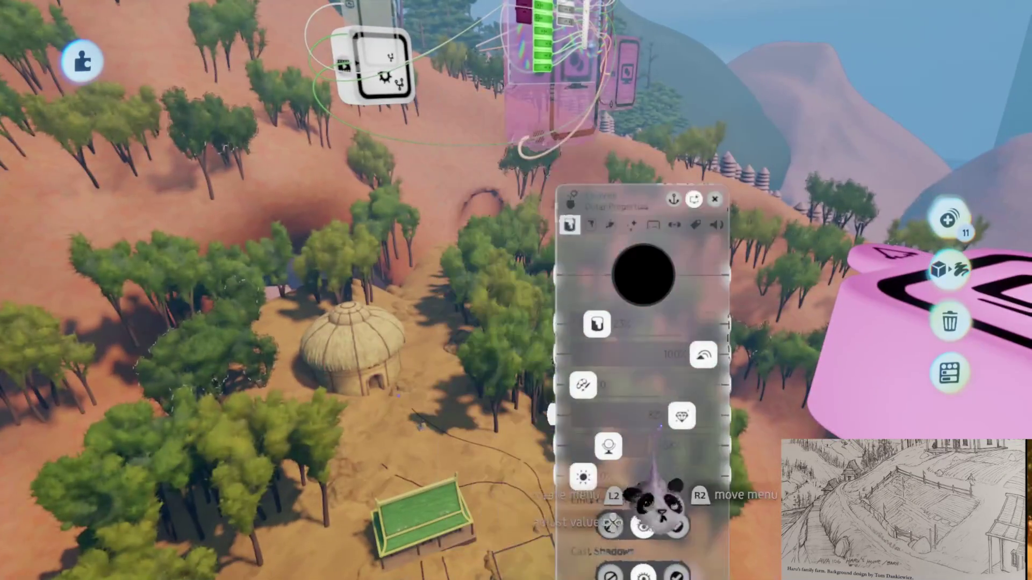
pyautogui.press('Escape')
# Survey the hut, green-roofed house and farm plots among the lighter trees, then exit editing
pyautogui.scroll(-5, 515, 291)
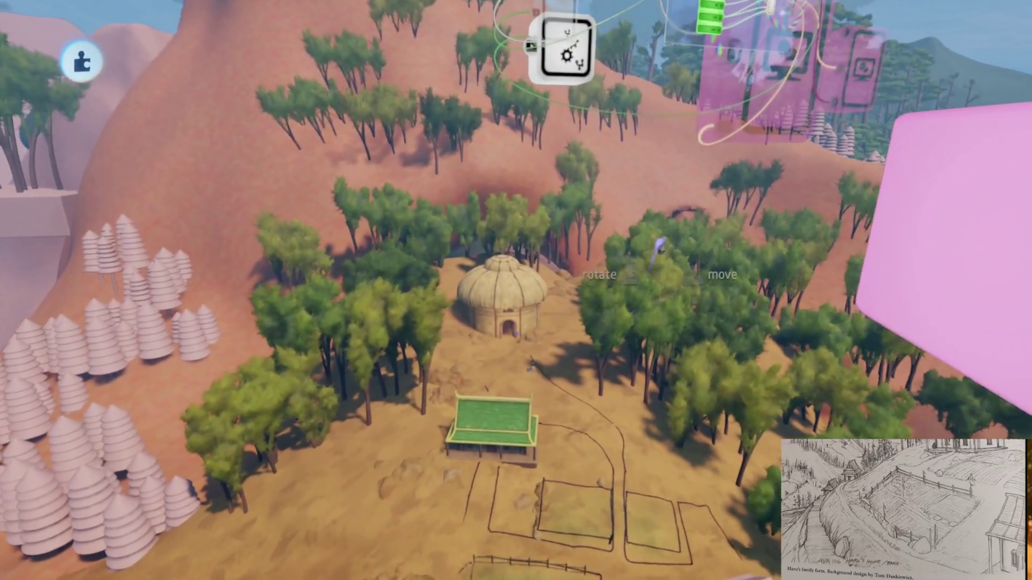
pyautogui.moveTo(508, 370)
pyautogui.scroll(-5, 508, 370)
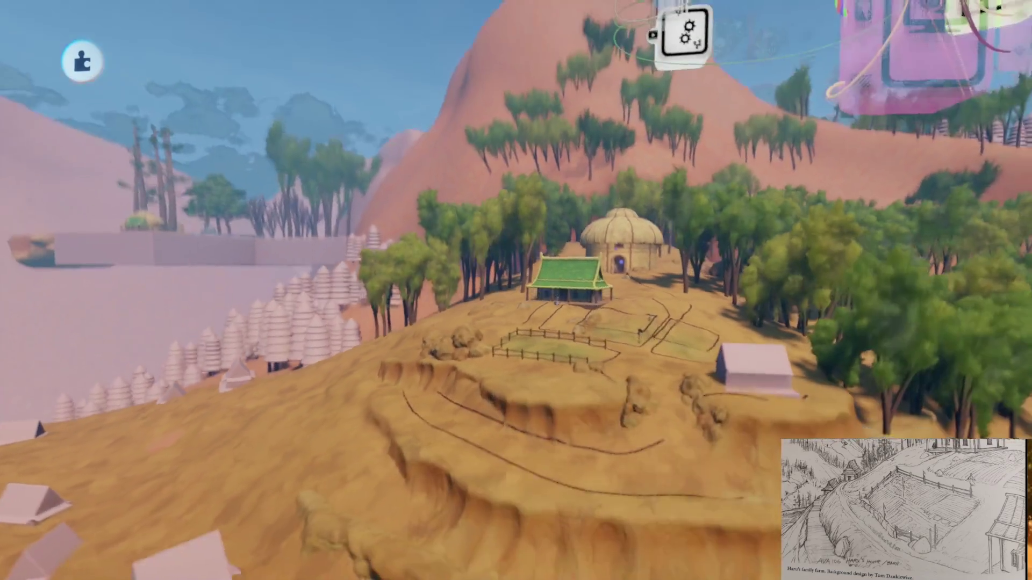
pyautogui.scroll(5, 556, 303)
pyautogui.moveTo(556, 303)
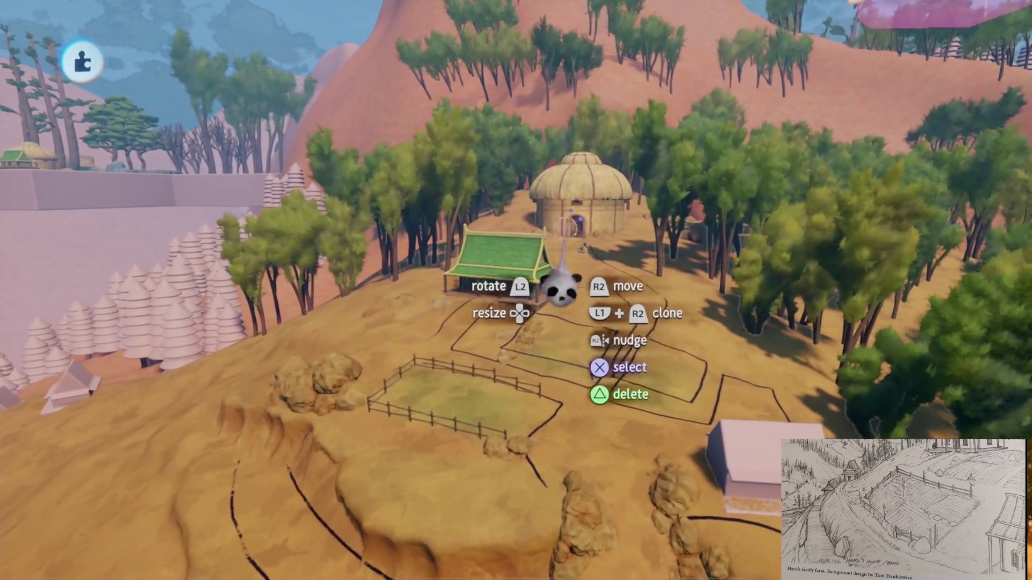
pyautogui.press('Escape')
# Choose 'Save this version online as PRIVATE' and confirm the save summary
pyautogui.click(656, 403)
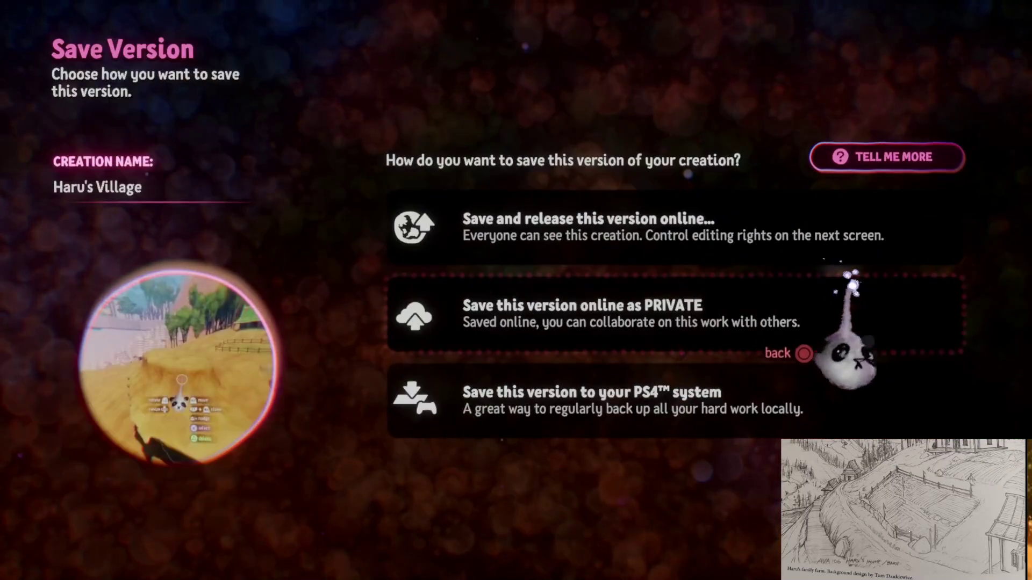
pyautogui.click(841, 291)
pyautogui.click(951, 58)
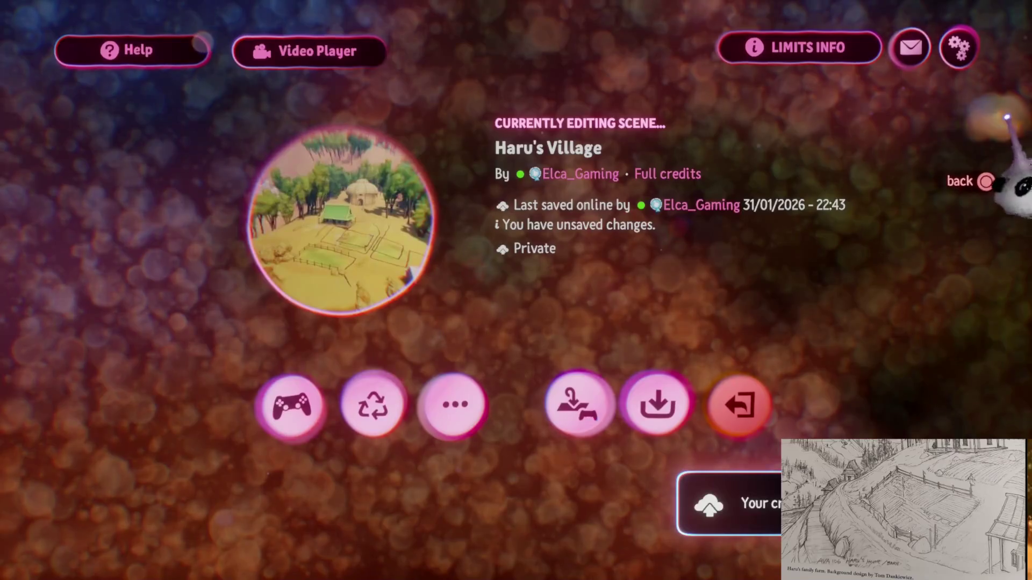
# Return from the scene menu to edit mode in Haru's Village
pyautogui.click(736, 404)
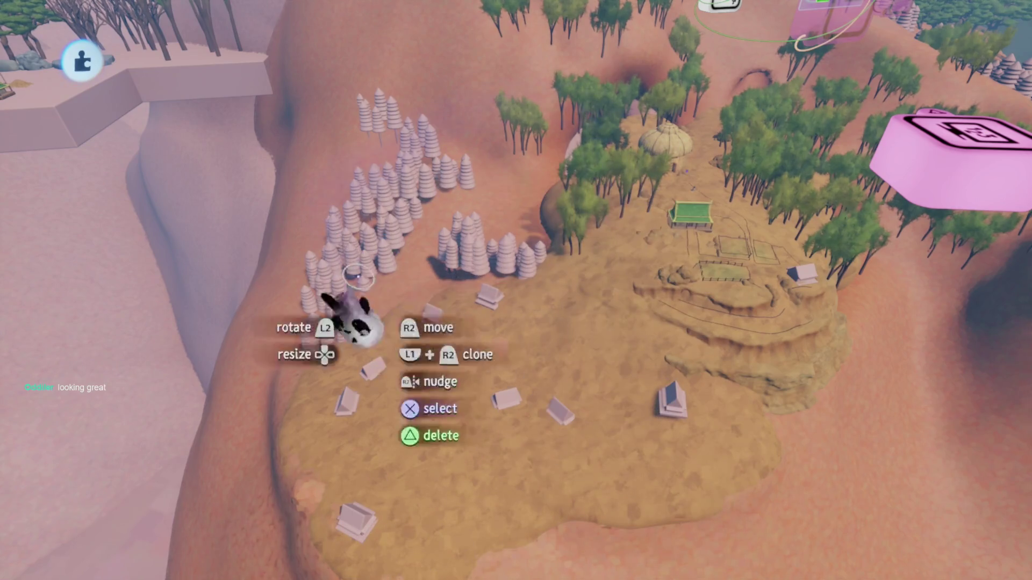
pyautogui.scroll(-5, 419, 301)
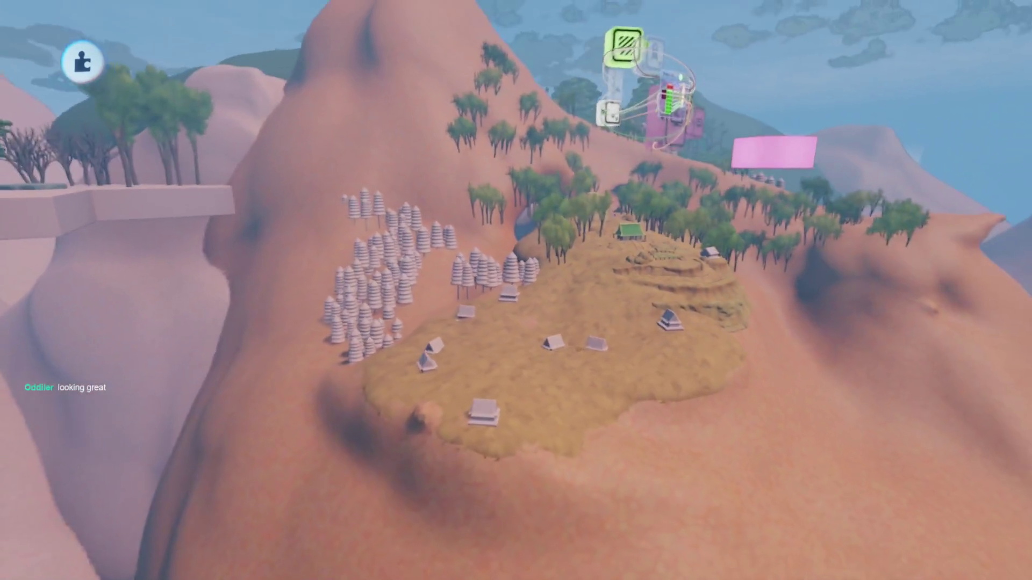
pyautogui.scroll(5, 516, 290)
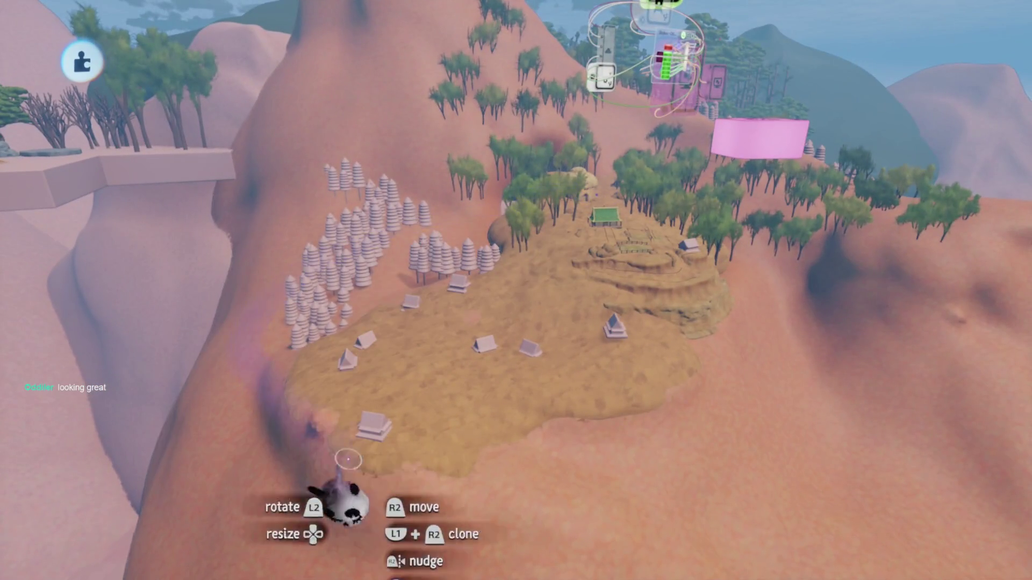
pyautogui.hscroll(-5, 699, 290)
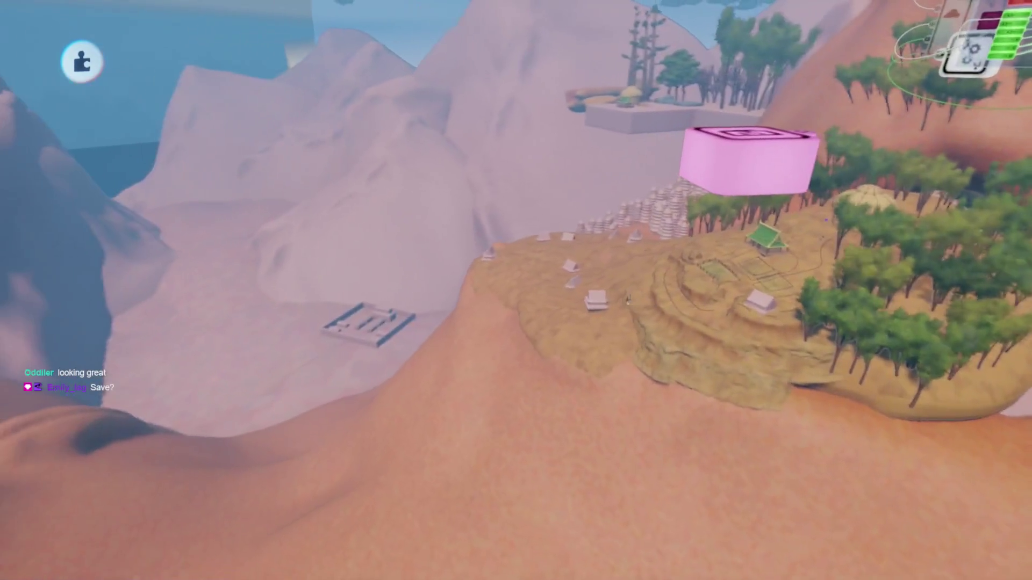
pyautogui.hscroll(-5, 644, 215)
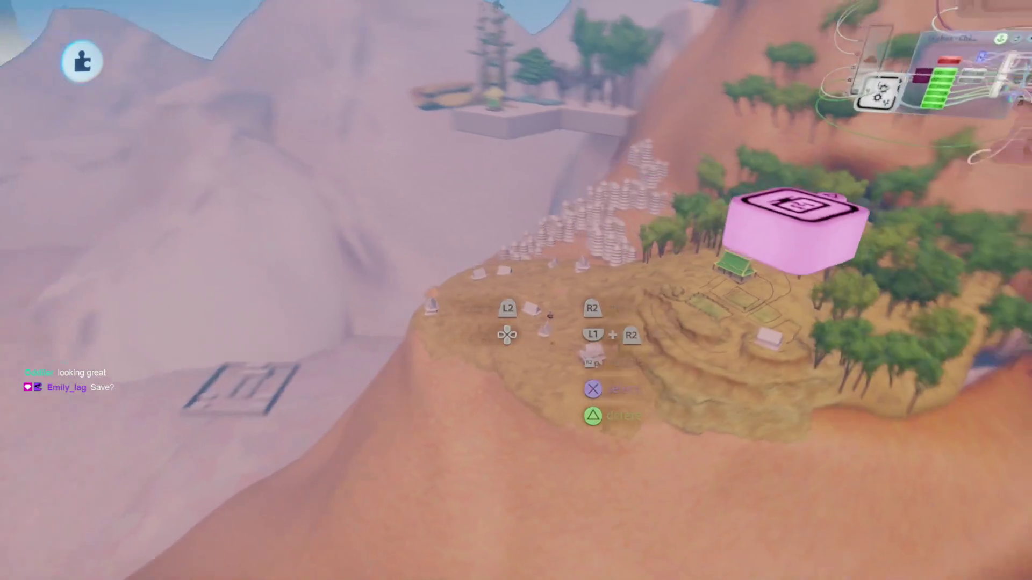
pyautogui.hscroll(-5, 516, 290)
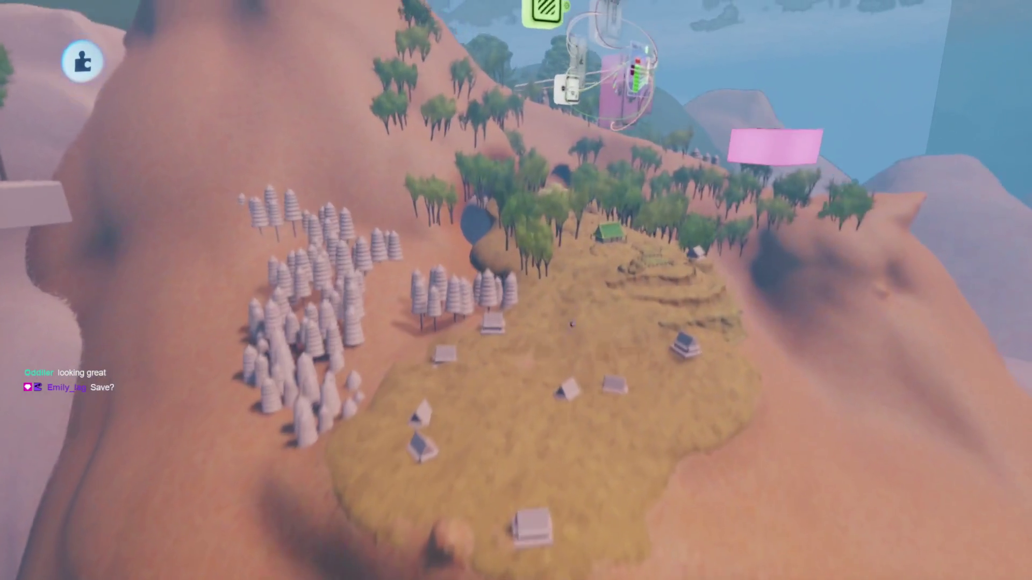
pyautogui.hscroll(-5, 516, 290)
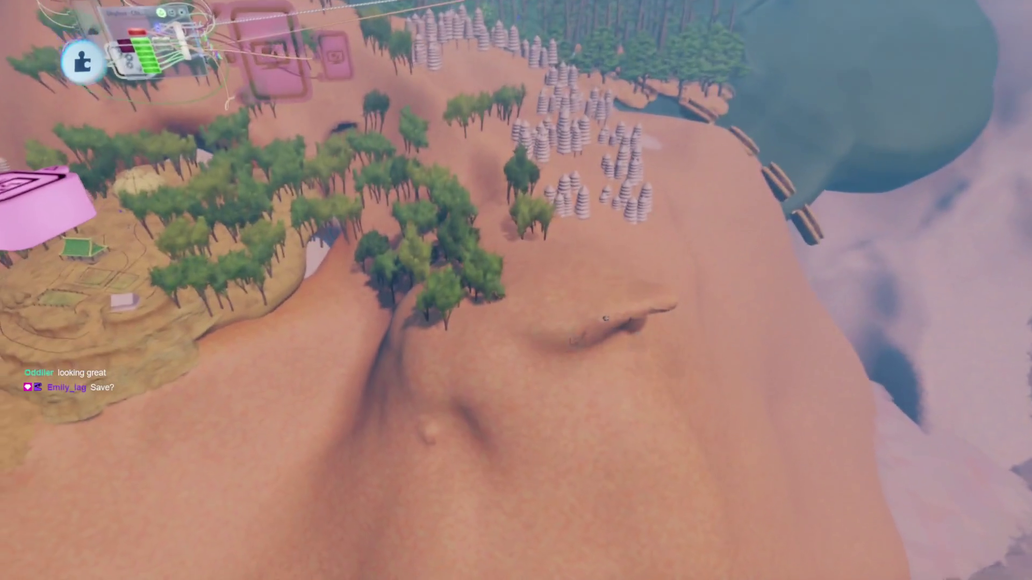
pyautogui.scroll(5, 587, 290)
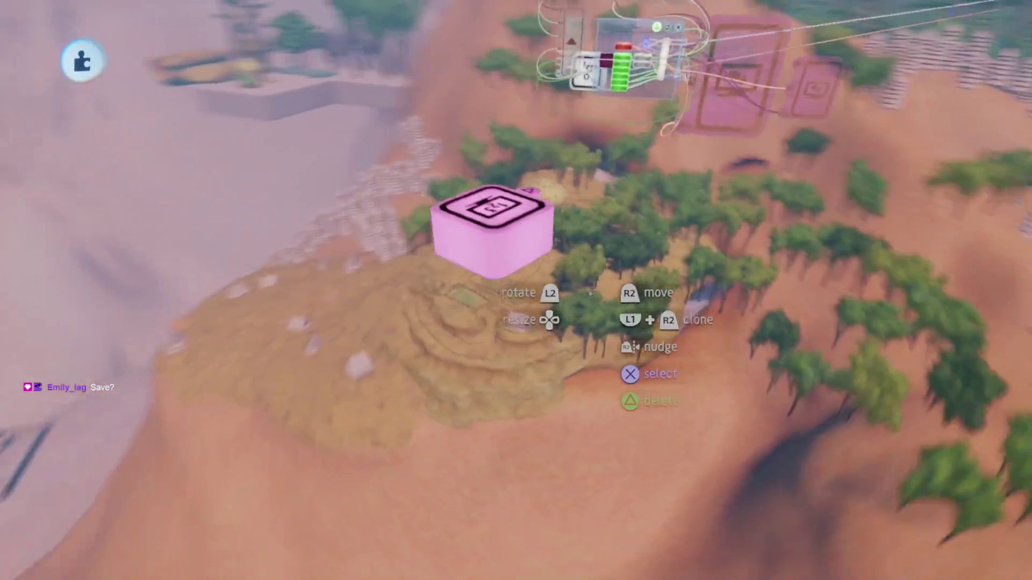
pyautogui.scroll(-5, 590, 293)
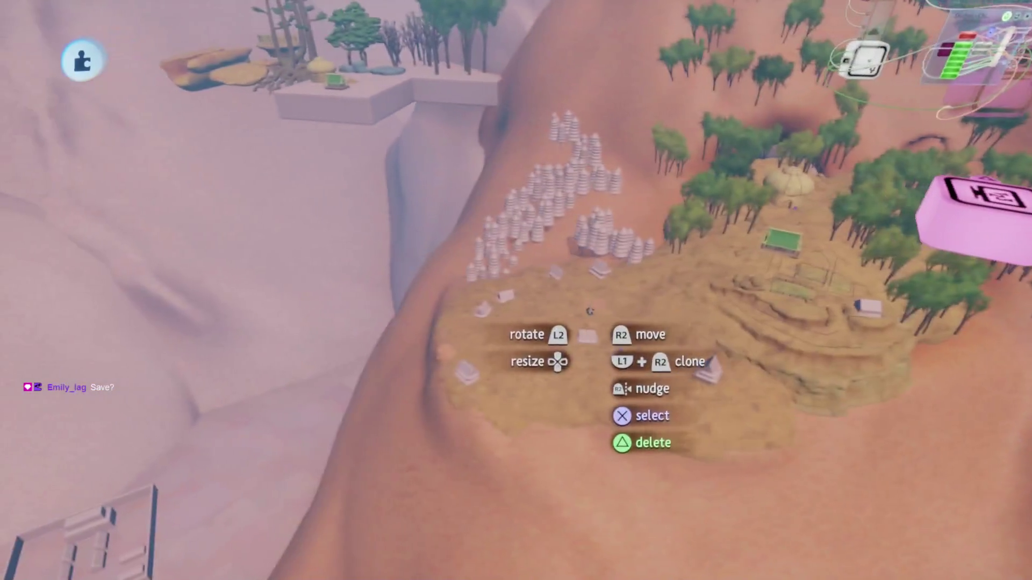
pyautogui.hscroll(-5, 479, 384)
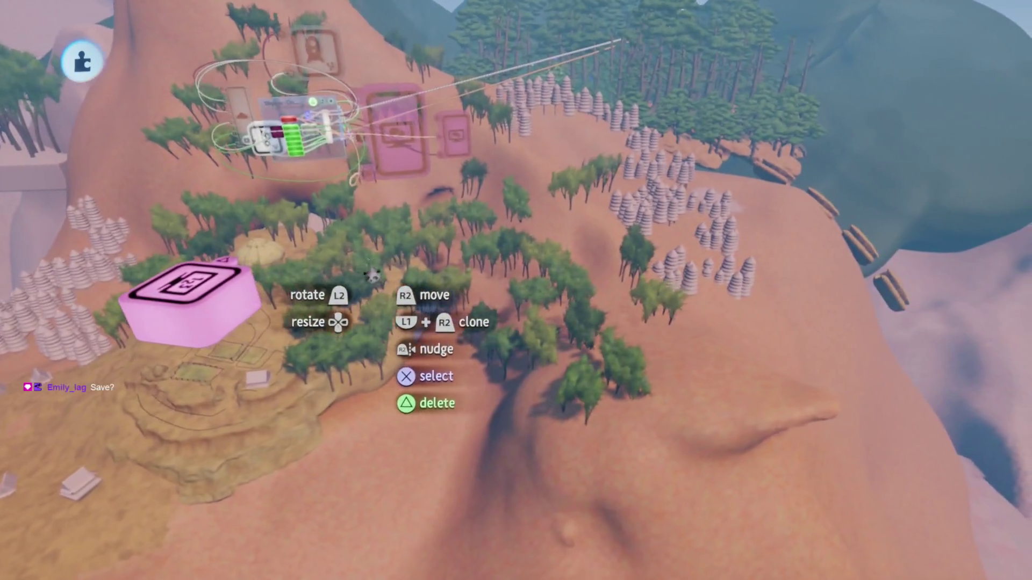
pyautogui.hscroll(3, 373, 275)
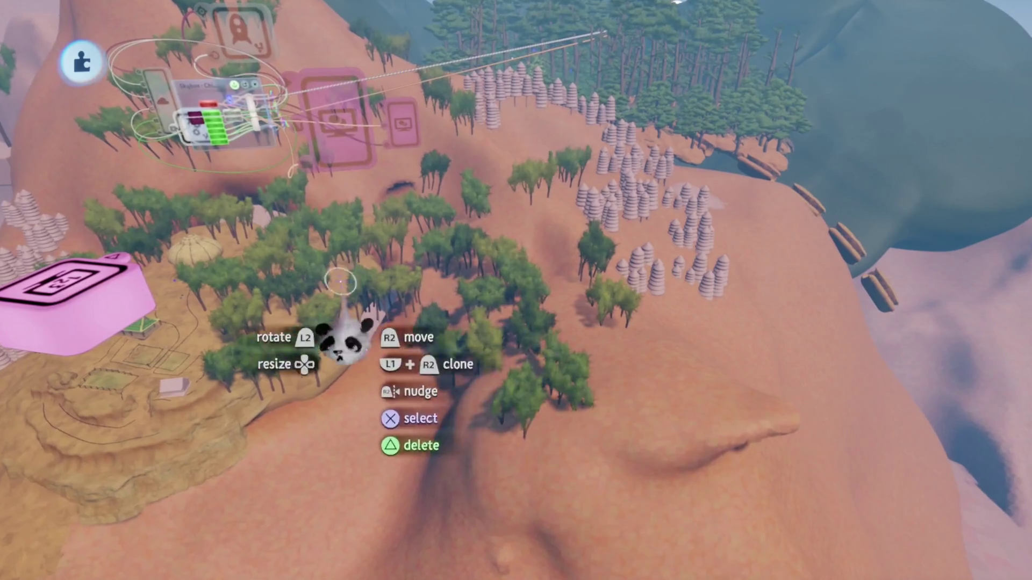
pyautogui.scroll(-5, 340, 282)
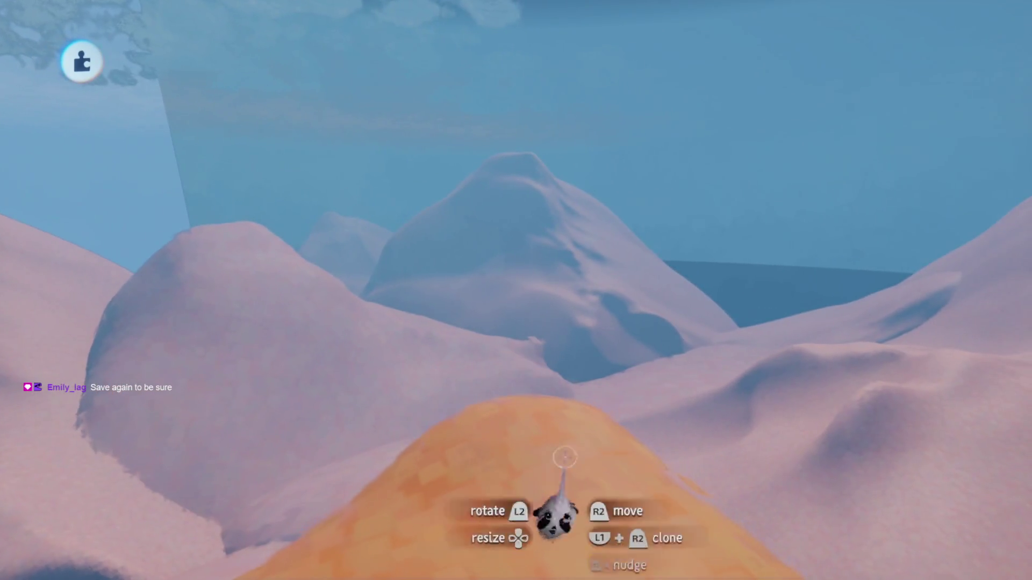
pyautogui.scroll(5, 540, 434)
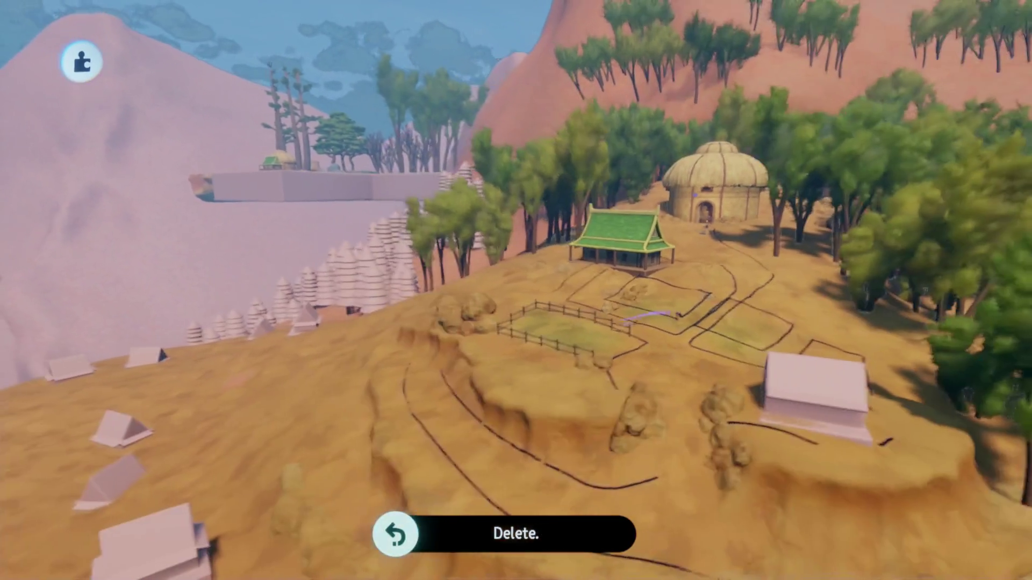
# Save the latest changes to Haru's Village and confirm the Save Summary
pyautogui.press('Escape')
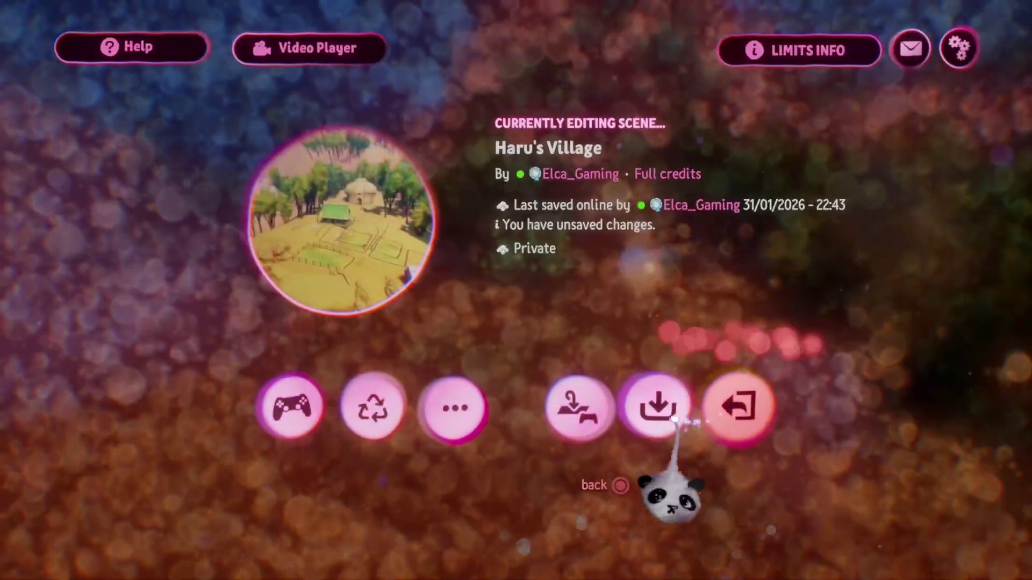
pyautogui.click(657, 408)
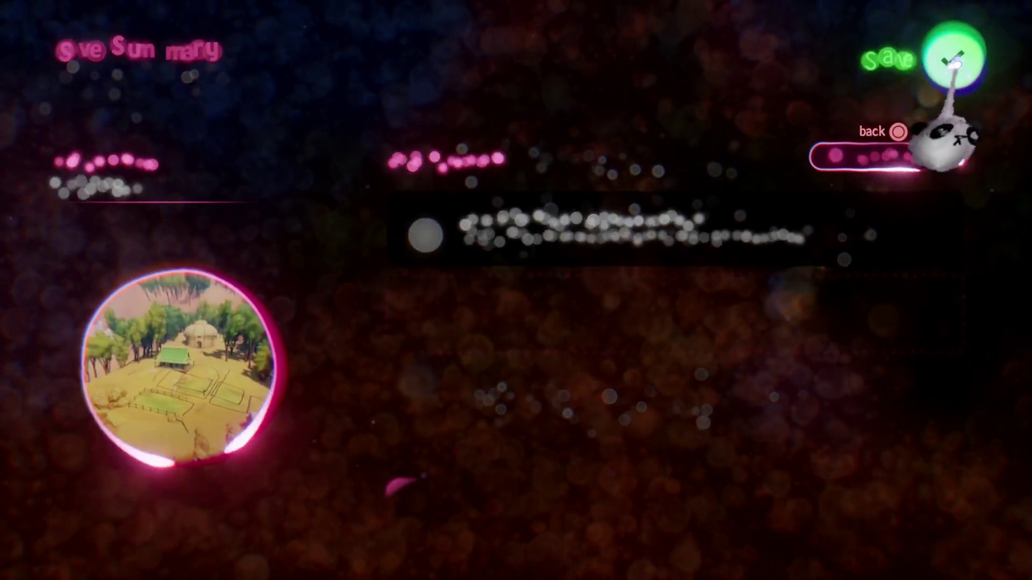
pyautogui.click(954, 64)
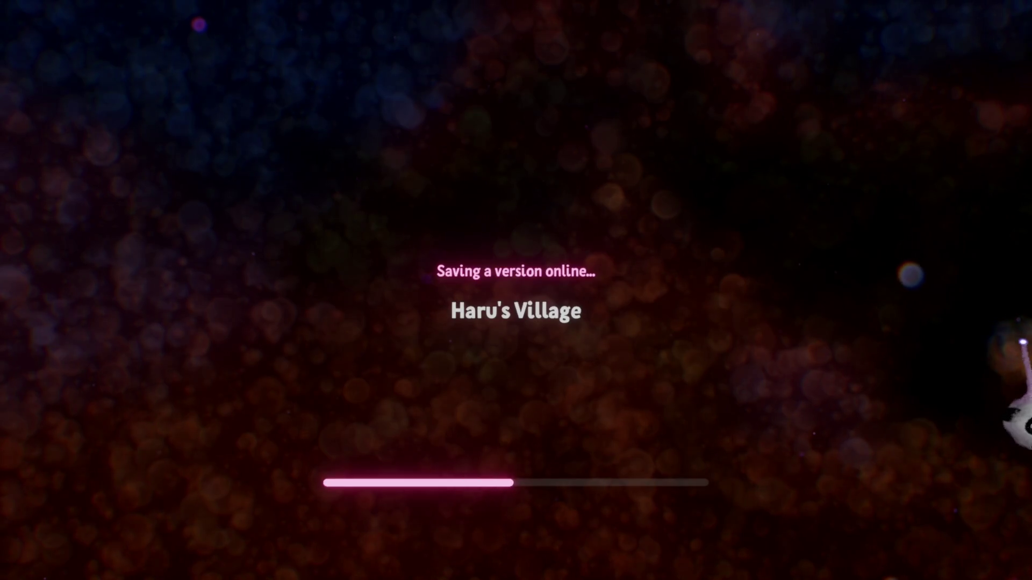